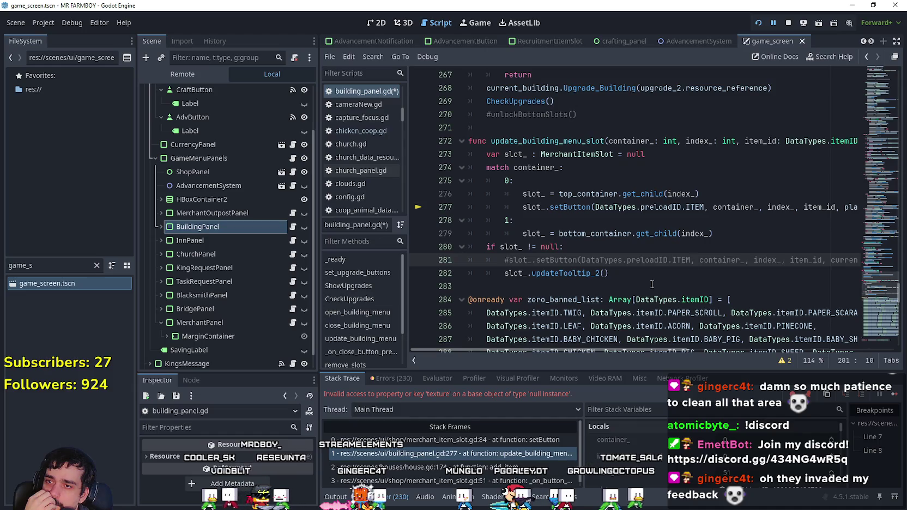
# Step: Wrap the case 0 setButton call in an 'if slot_ != null:' check
pyautogui.click(709, 194)
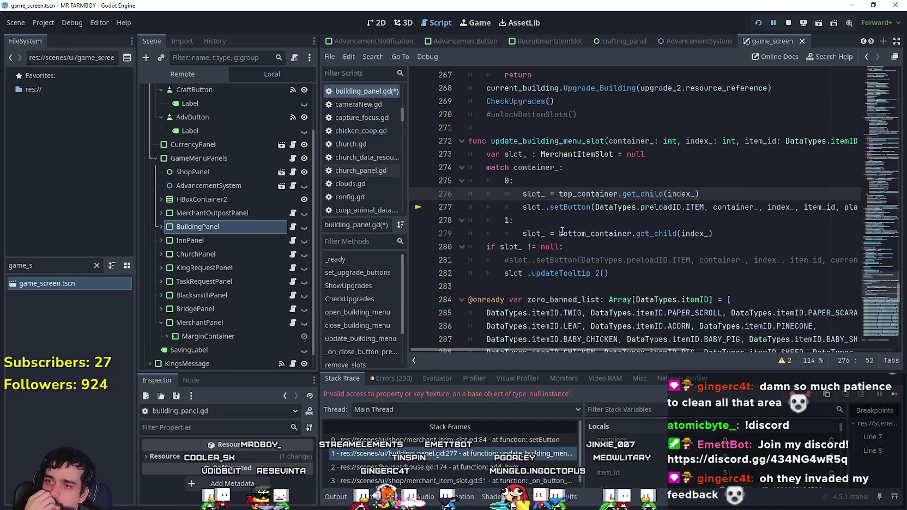
pyautogui.moveTo(611, 351)
pyautogui.mouseDown()
pyautogui.moveTo(704, 337)
pyautogui.moveTo(535, 303)
pyautogui.mouseUp()
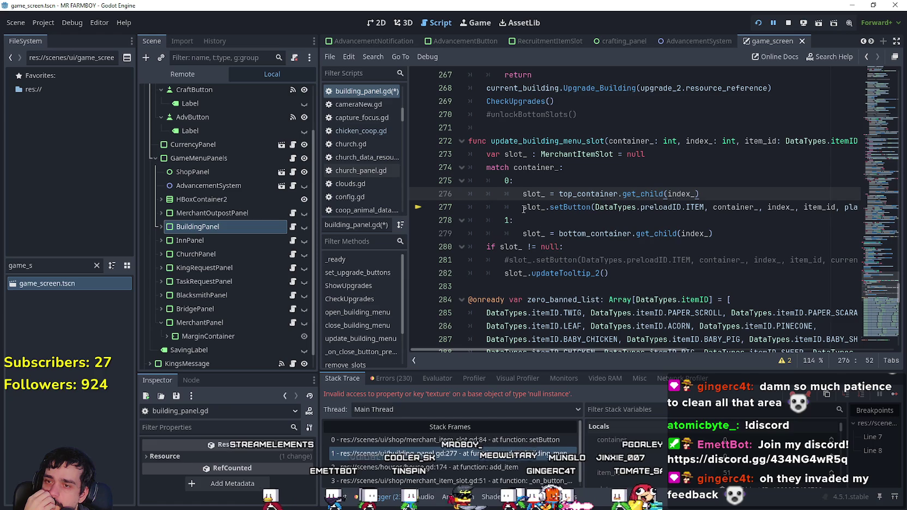
pyautogui.moveTo(816, 261); pyautogui.dragTo(862, 262)
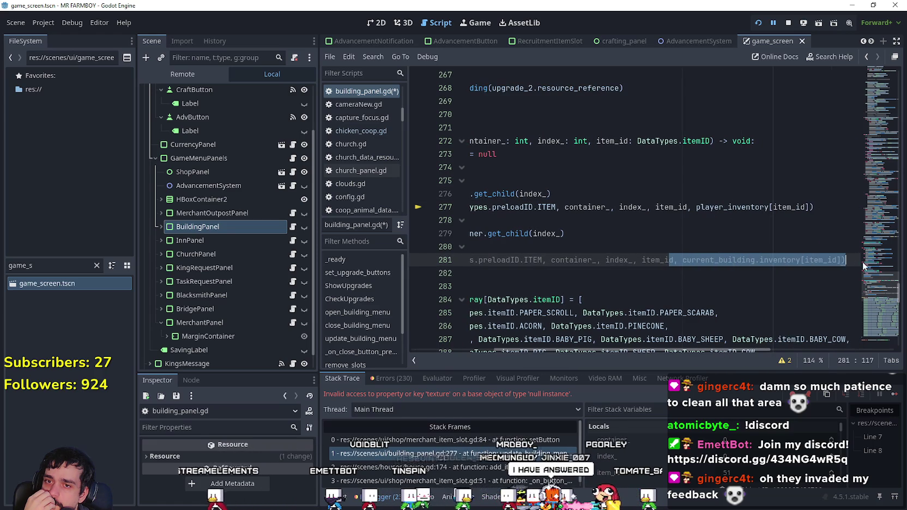
pyautogui.doubleClick(762, 260)
pyautogui.moveTo(806, 207)
pyautogui.mouseDown()
pyautogui.moveTo(490, 207)
pyautogui.moveTo(522, 207)
pyautogui.mouseUp()
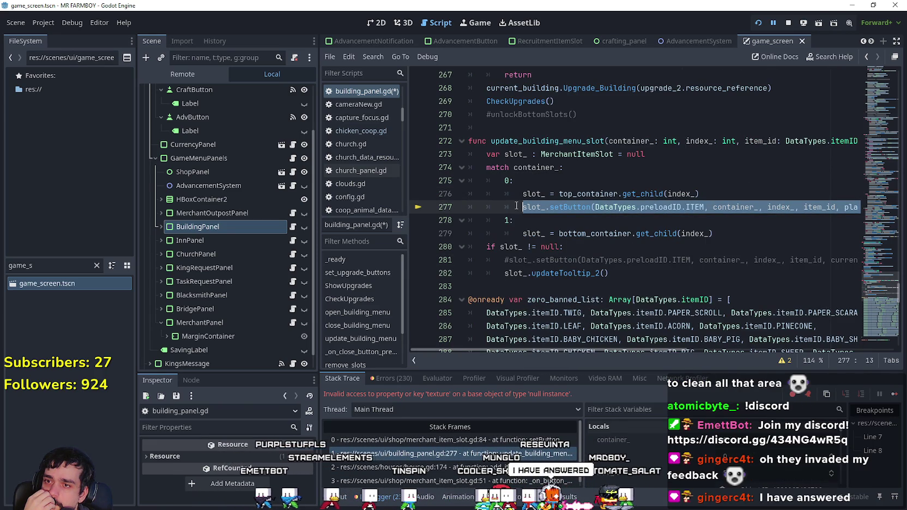
pyautogui.moveTo(563, 247); pyautogui.dragTo(486, 247)
pyautogui.hotkey('ctrl', 'c')
pyautogui.click(750, 194)
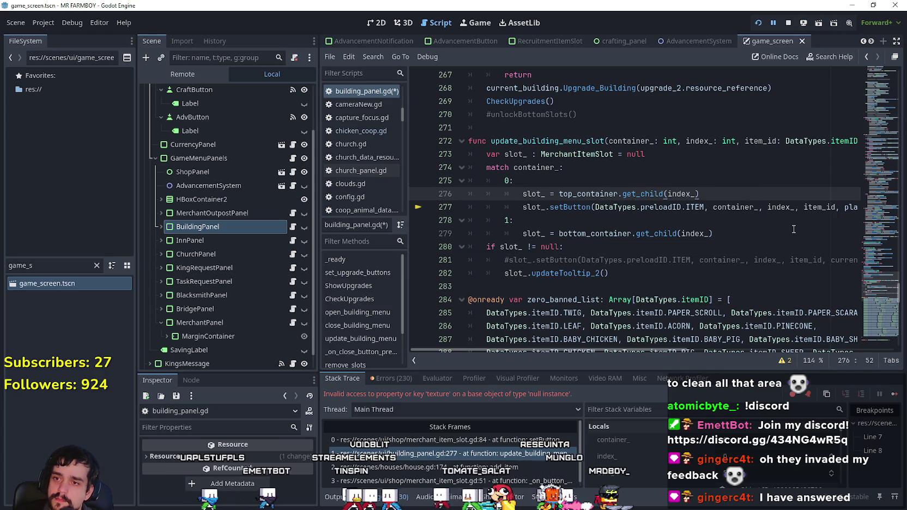
pyautogui.press('Return')
pyautogui.hotkey('ctrl', 'v')
pyautogui.click(522, 220)
pyautogui.press('Tab')
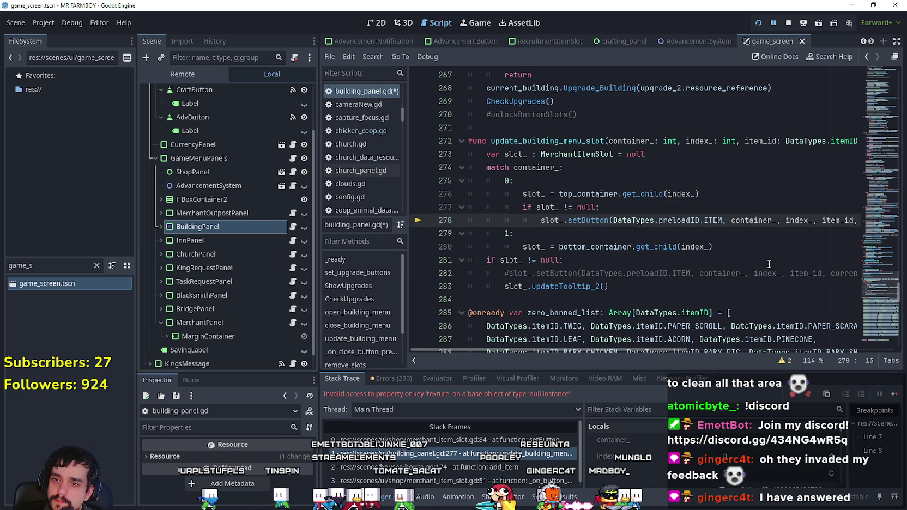
# Step: Add the 'if slot_ != null:' check under case 1 and indent the bottom_container line
pyautogui.click(720, 246)
pyautogui.click(728, 233)
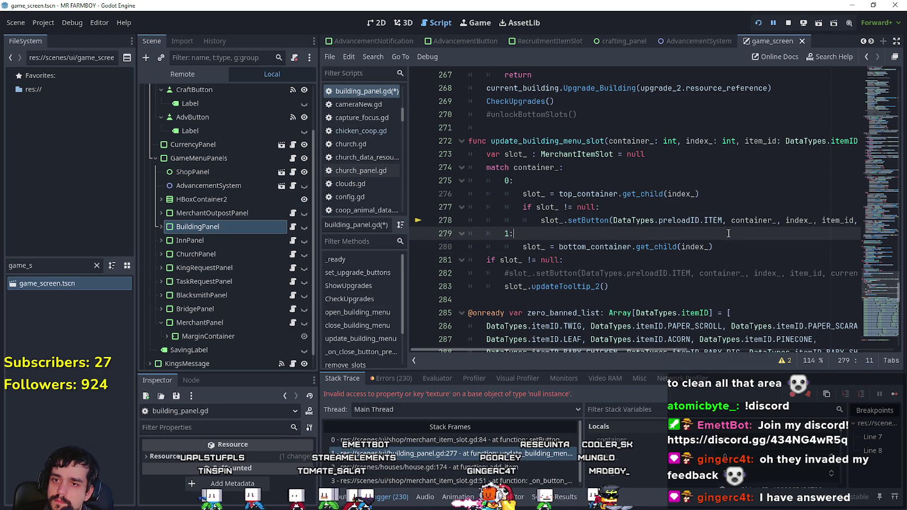
pyautogui.press('Return')
pyautogui.hotkey('ctrl', 'v')
pyautogui.click(518, 256)
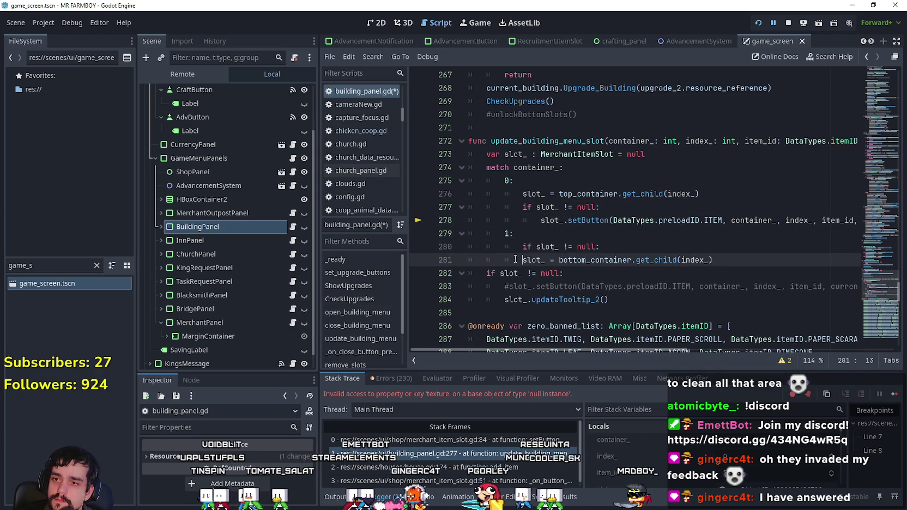
pyautogui.press('Tab')
pyautogui.scroll(2, 517, 255)
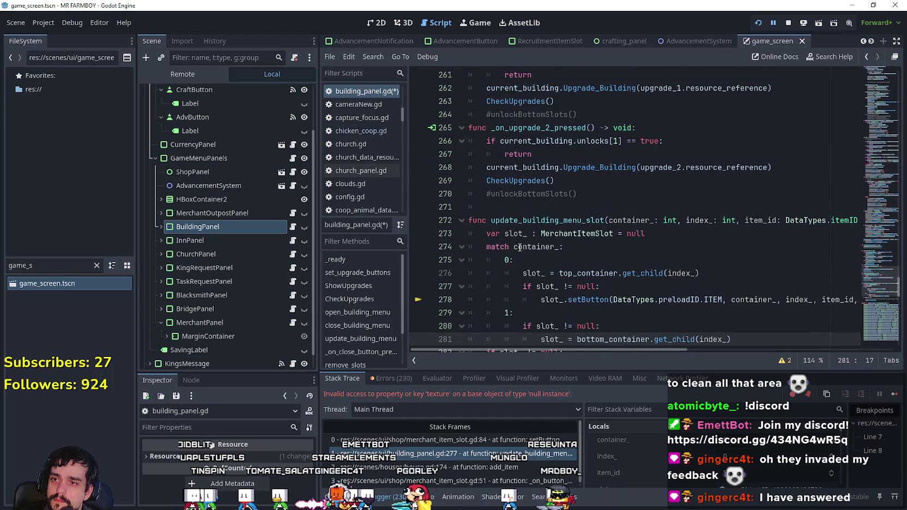
pyautogui.scroll(-3, 519, 248)
pyautogui.click(611, 210)
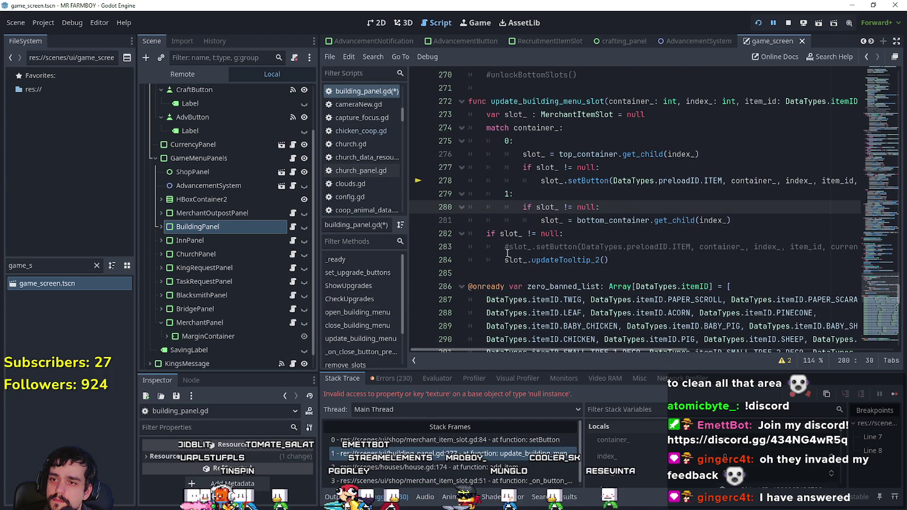
# Step: Copy the commented setButton call into case 1 as line 282
pyautogui.moveTo(800, 180); pyautogui.dragTo(850, 181)
pyautogui.moveTo(708, 247)
pyautogui.mouseDown()
pyautogui.moveTo(839, 247)
pyautogui.moveTo(523, 247)
pyautogui.moveTo(513, 261)
pyautogui.moveTo(511, 252)
pyautogui.mouseUp()
pyautogui.click(822, 247)
pyautogui.hotkey('ctrl', 'c')
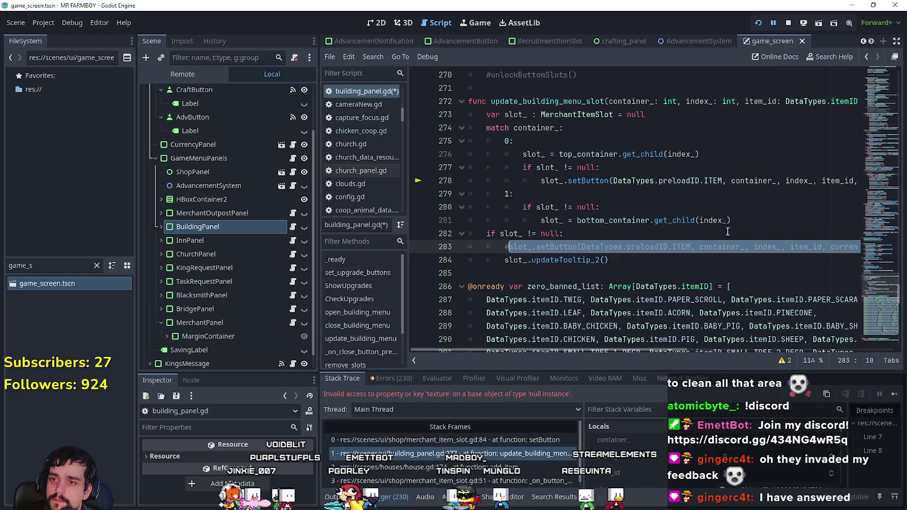
pyautogui.click(771, 220)
pyautogui.press('Return')
pyautogui.hotkey('ctrl', 'v')
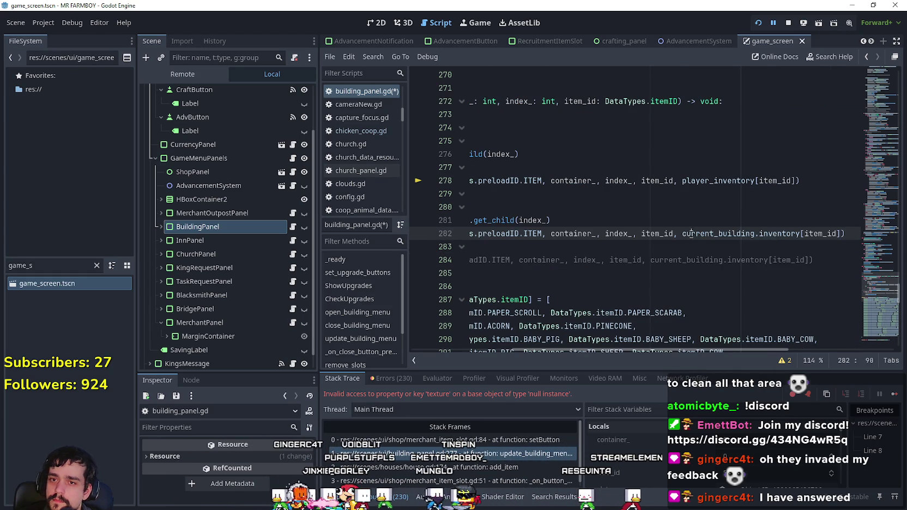
pyautogui.moveTo(691, 233); pyautogui.dragTo(539, 233)
# Step: Check lines 283–285 of the case 1 branch and save building_panel.gd
pyautogui.click(548, 246)
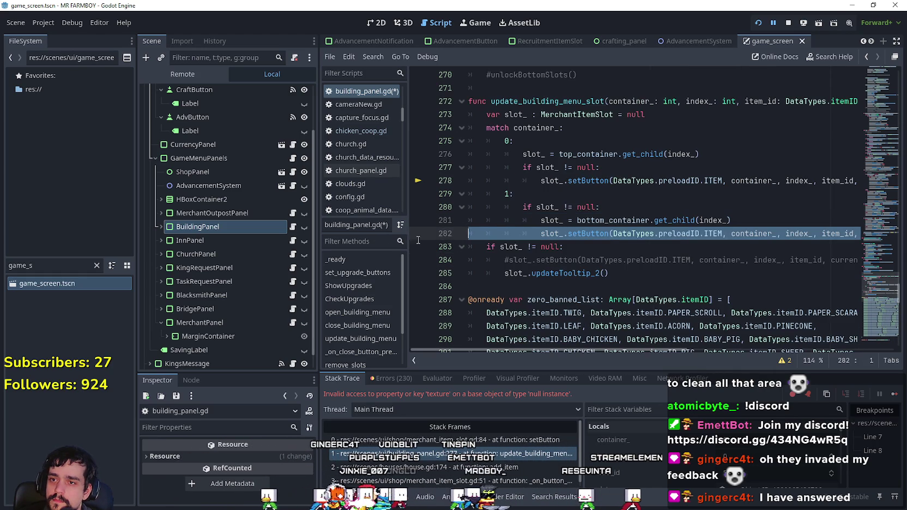
pyautogui.click(514, 272)
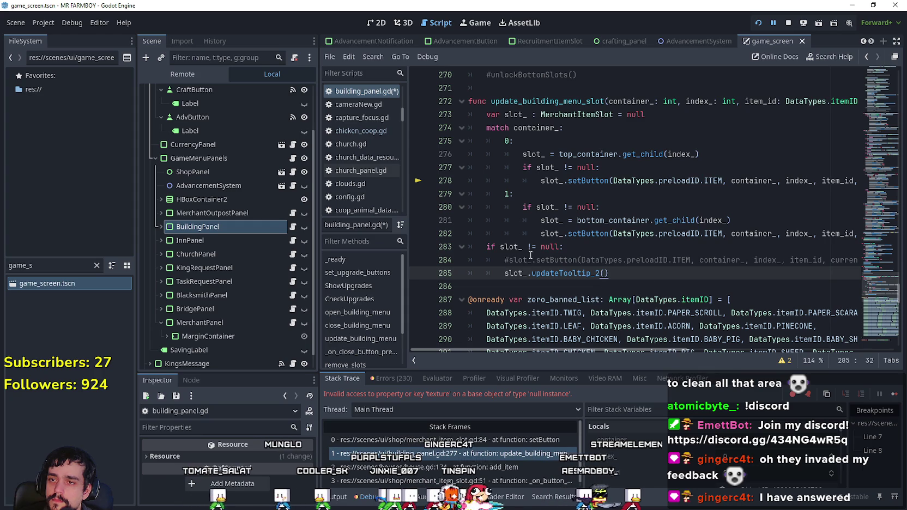
pyautogui.click(483, 248)
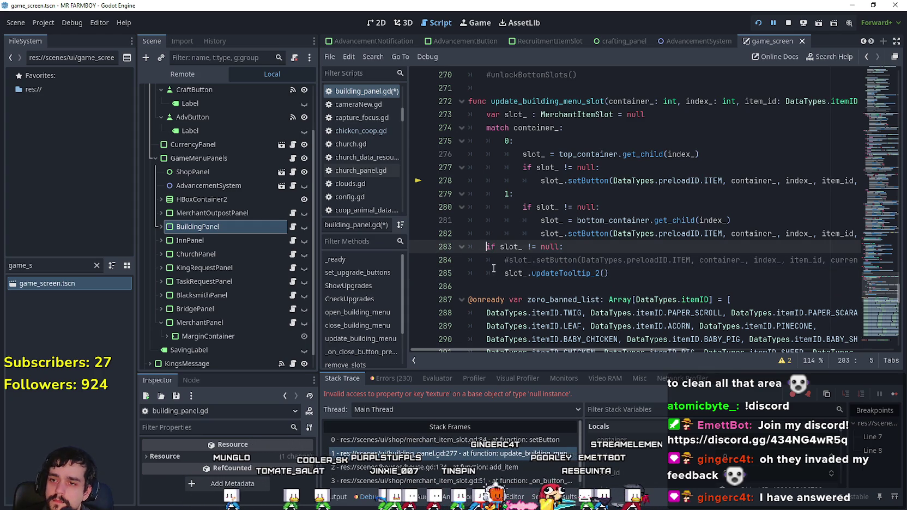
pyautogui.click(499, 273)
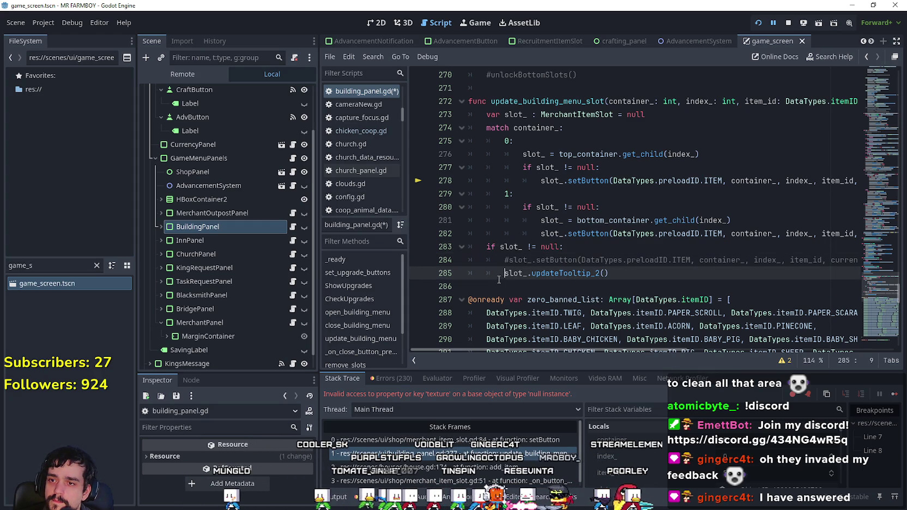
pyautogui.click(573, 250)
pyautogui.hotkey('ctrl', 's')
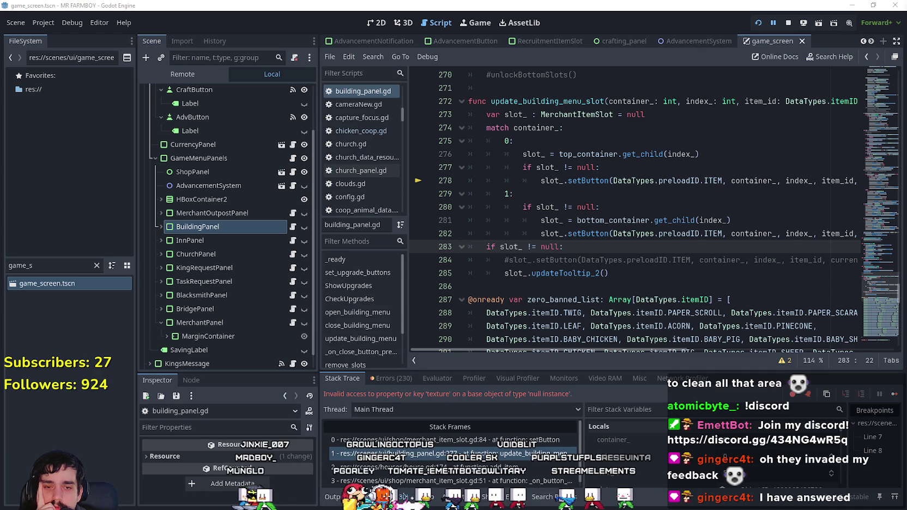
# Step: Review the slot match branches in building_panel.gd, then open the house.gd:174 add_item stack frame
pyautogui.moveTo(470, 208); pyautogui.dragTo(610, 184)
pyautogui.click(610, 190)
pyautogui.click(631, 140)
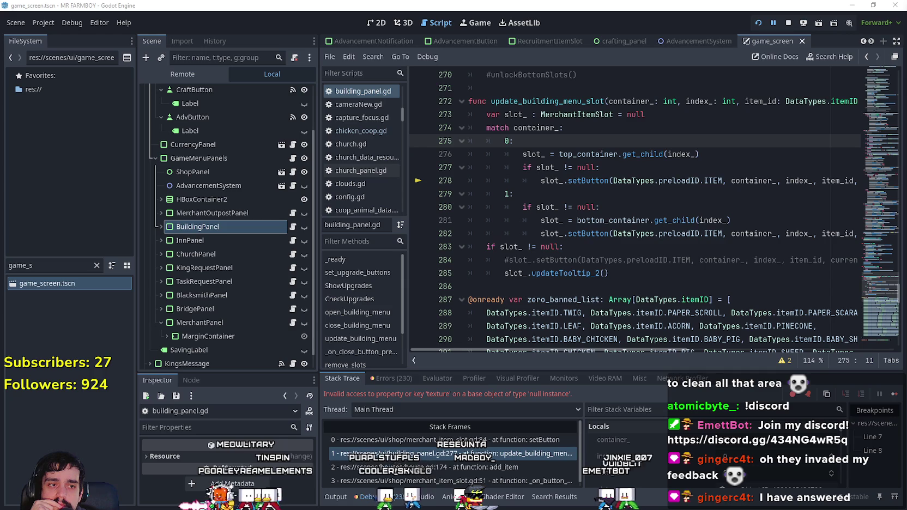
pyautogui.click(560, 207)
pyautogui.click(560, 246)
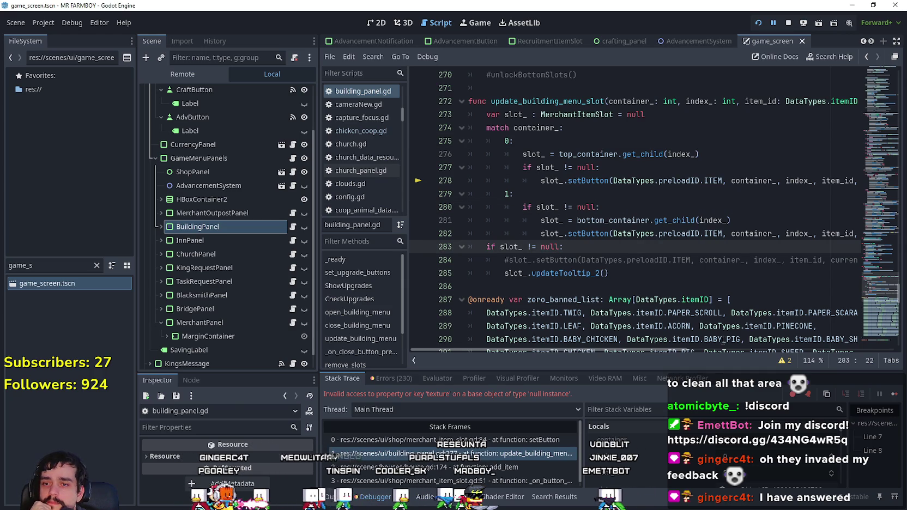
pyautogui.click(559, 284)
pyautogui.scroll(-3, 684, 467)
pyautogui.scroll(-2, 685, 466)
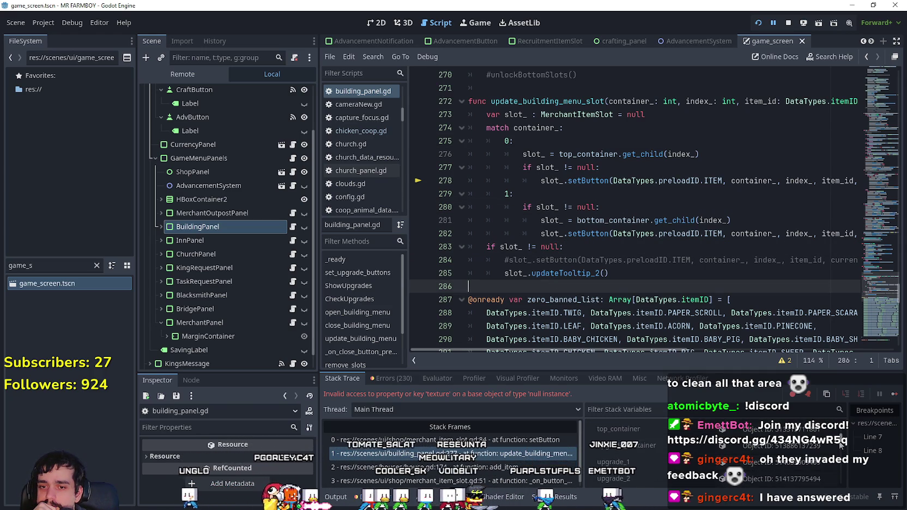
pyautogui.scroll(5, 621, 458)
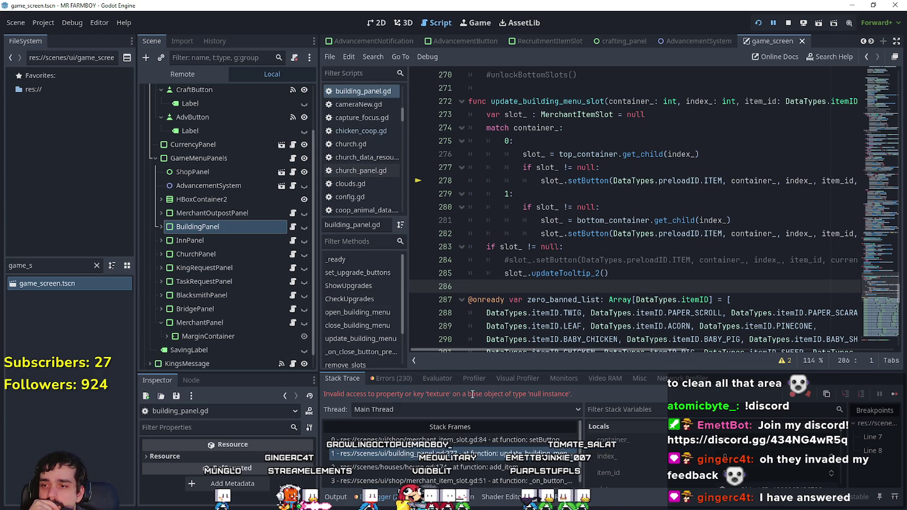
pyautogui.click(472, 467)
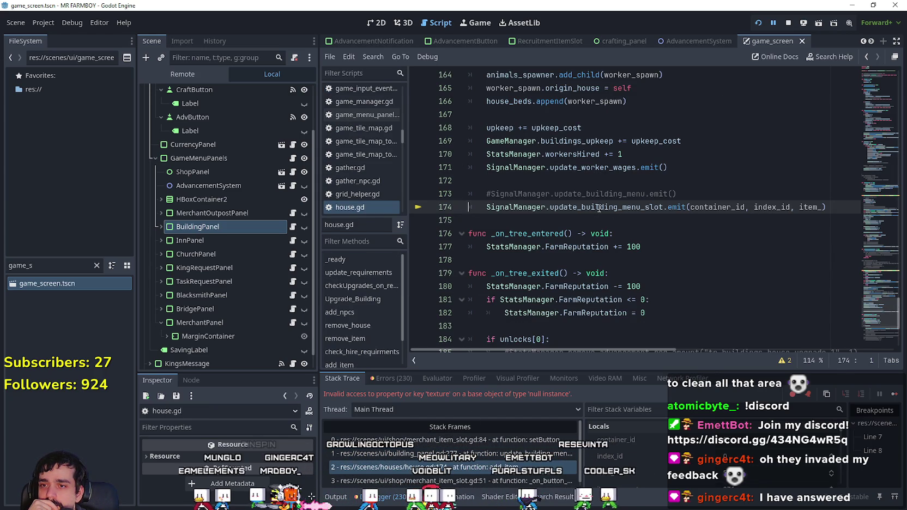
# Step: Confirm container_id is 0 on line 174, then open merchant_item_slot.gd's frame at line 51
pyautogui.click(708, 207)
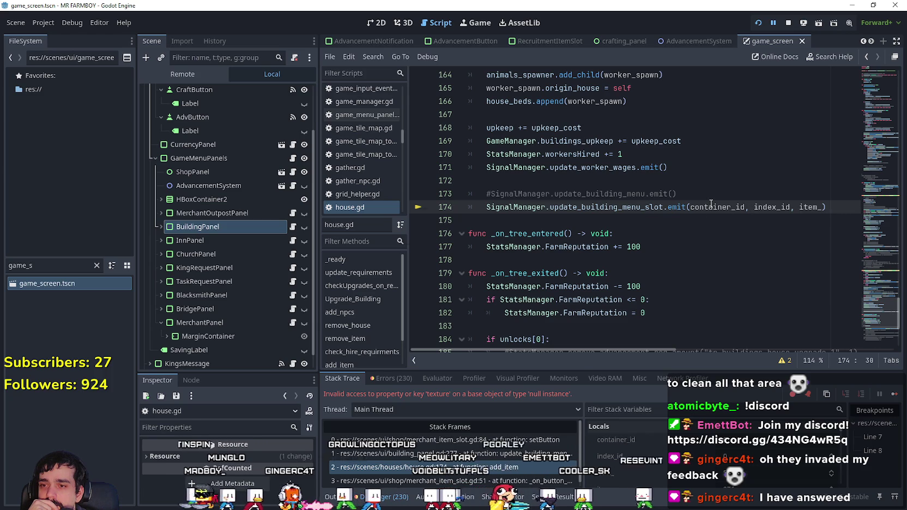
pyautogui.moveTo(709, 207)
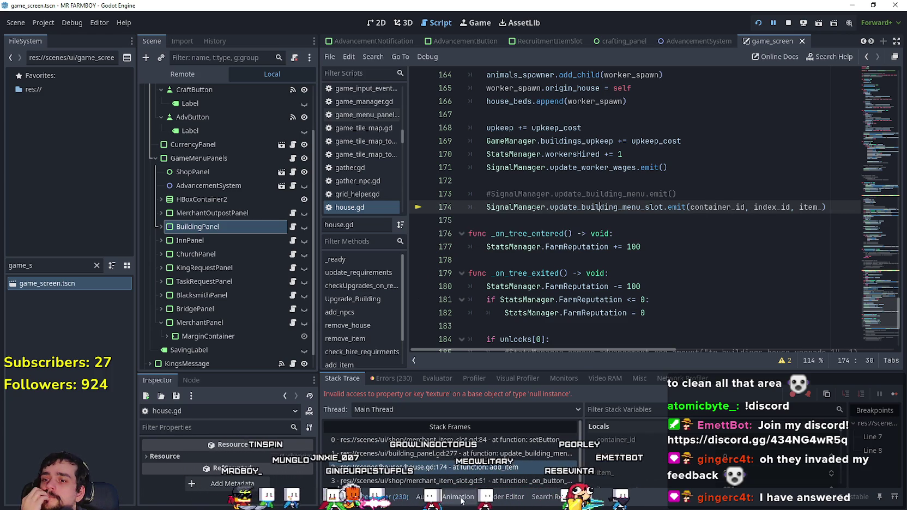
pyautogui.click(483, 480)
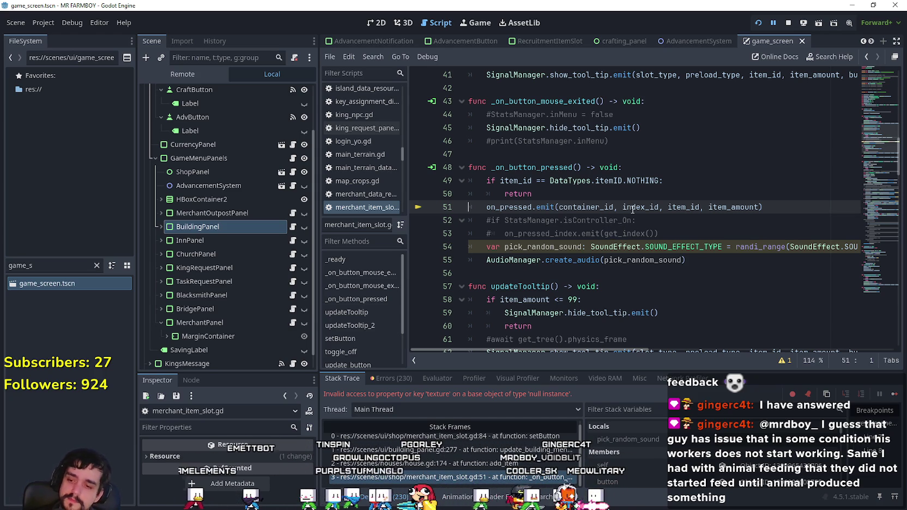
pyautogui.moveTo(632, 210)
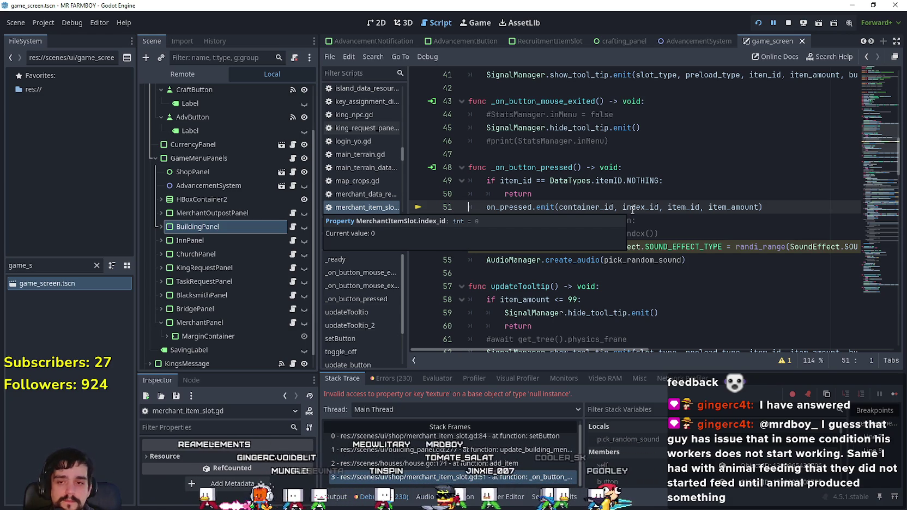
pyautogui.click(676, 207)
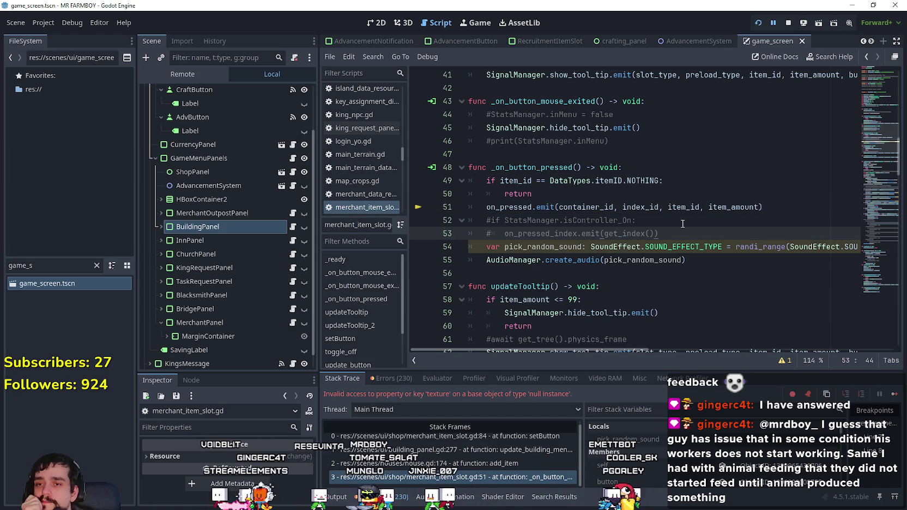
pyautogui.press('Up')
pyautogui.press('Up')
pyautogui.press('Up')
pyautogui.scroll(2, 643, 246)
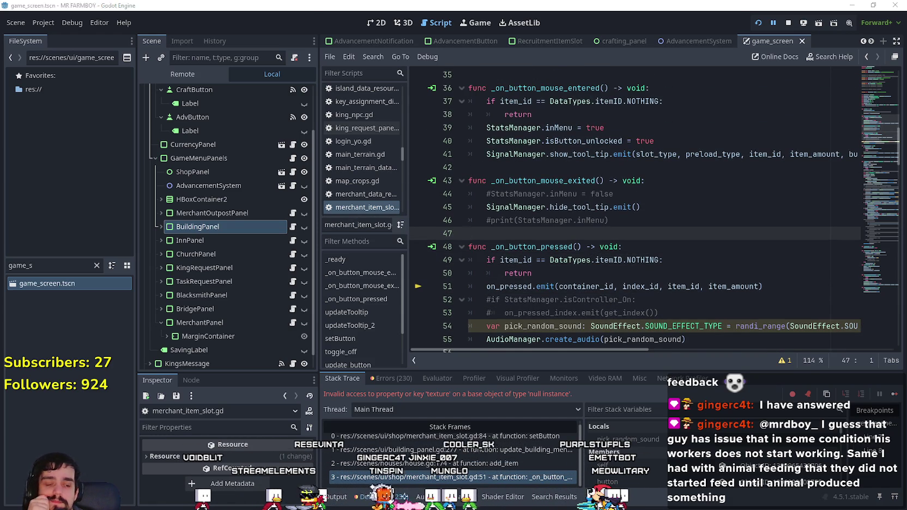
pyautogui.hotkey('alt', 'Tab')
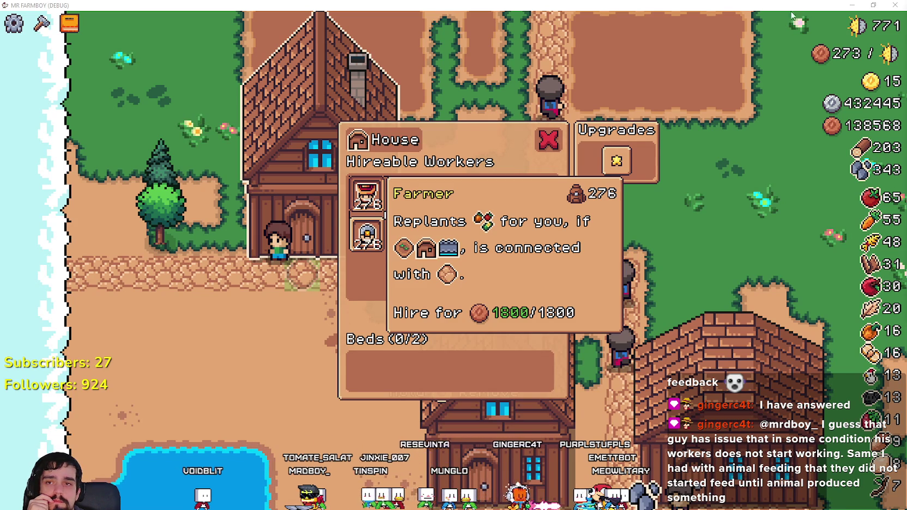
pyautogui.hotkey('alt', 'Tab')
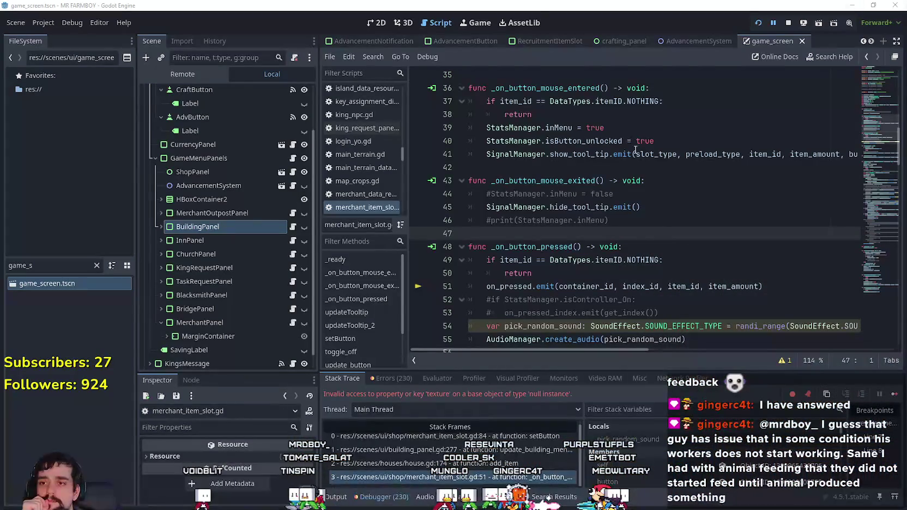
pyautogui.click(638, 167)
pyautogui.scroll(2, 698, 200)
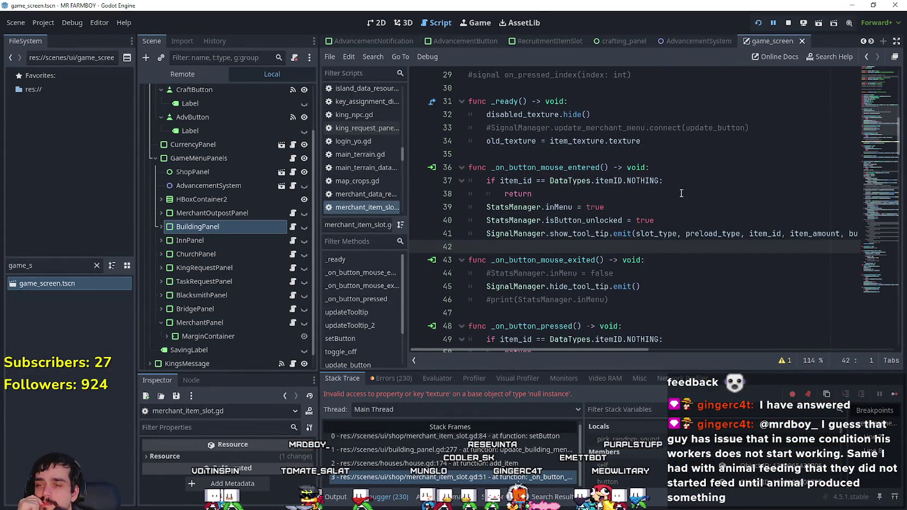
pyautogui.scroll(2, 698, 200)
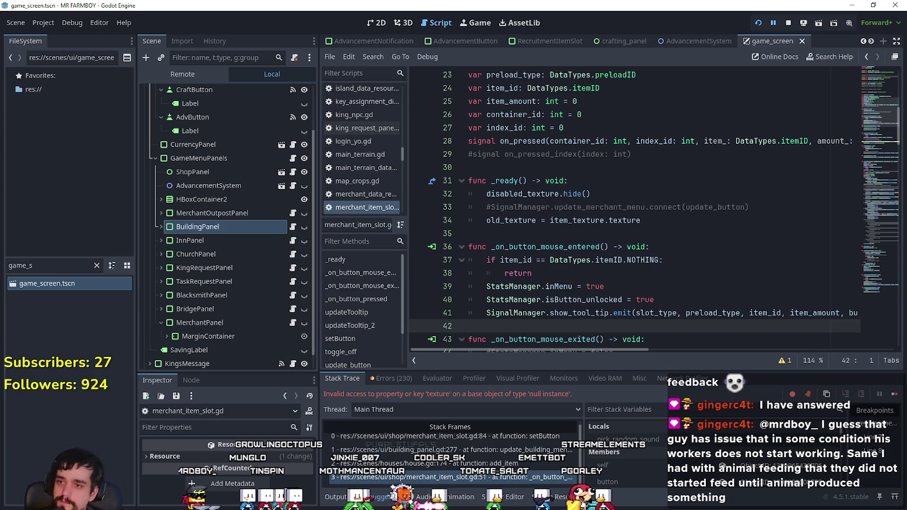
# Step: Inspect the commented-out connect line and on_pressed_index signal in merchant_item_slot.gd
pyautogui.click(532, 229)
pyautogui.press('Left')
pyautogui.scroll(1, 780, 242)
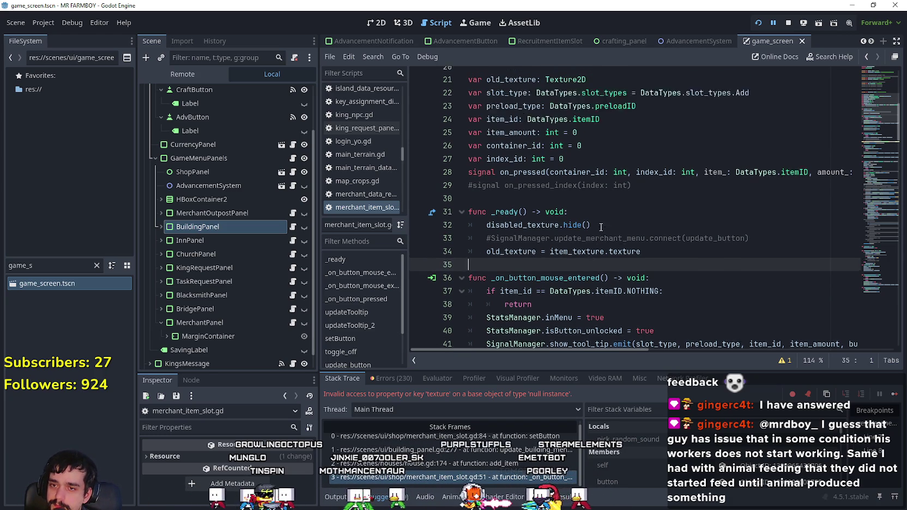
pyautogui.moveTo(781, 241); pyautogui.dragTo(486, 246)
pyautogui.click(525, 200)
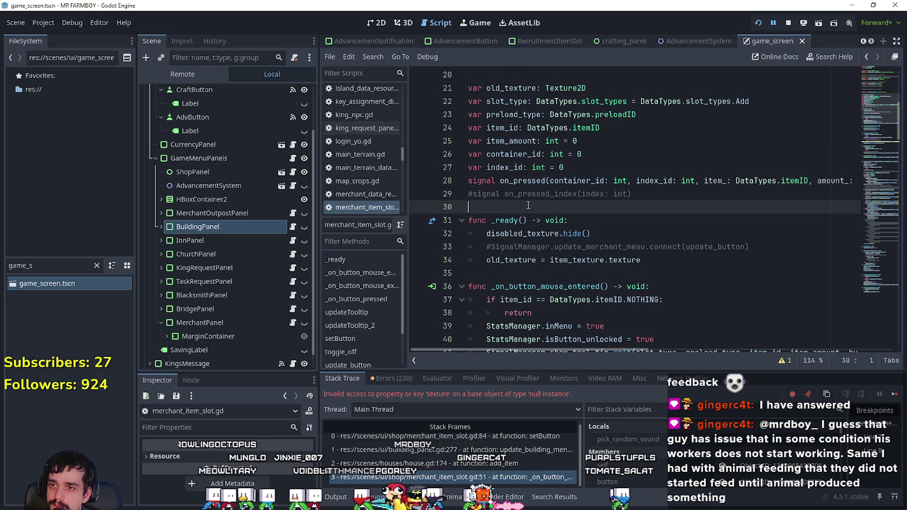
pyautogui.scroll(1, 654, 235)
pyautogui.click(655, 237)
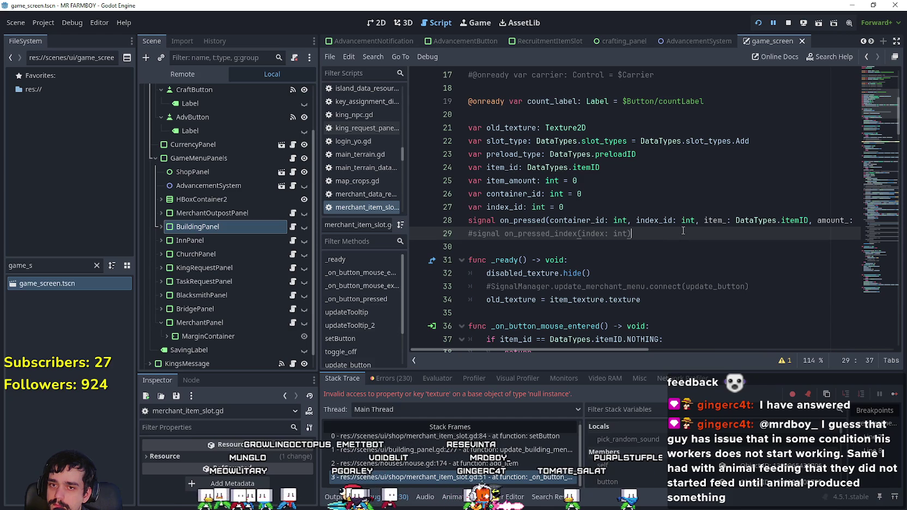
pyautogui.press('Down')
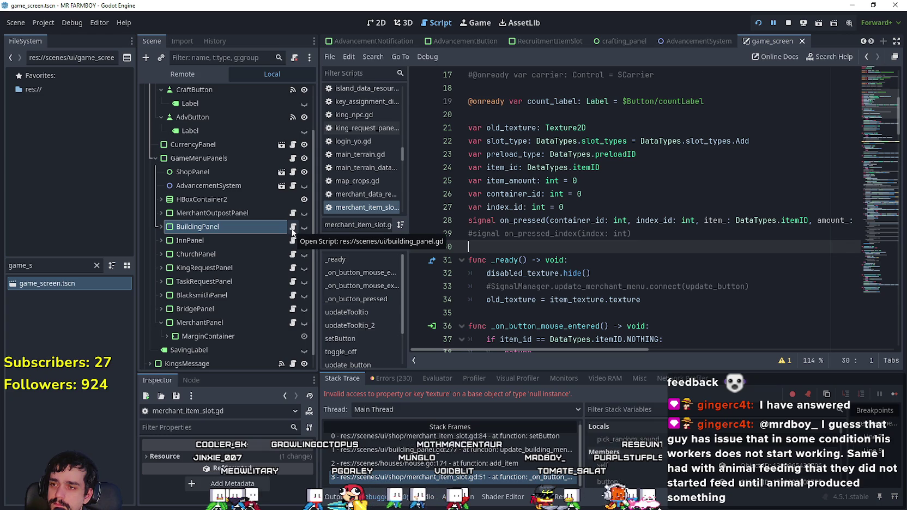
pyautogui.scroll(-3, 624, 453)
pyautogui.scroll(-2, 624, 453)
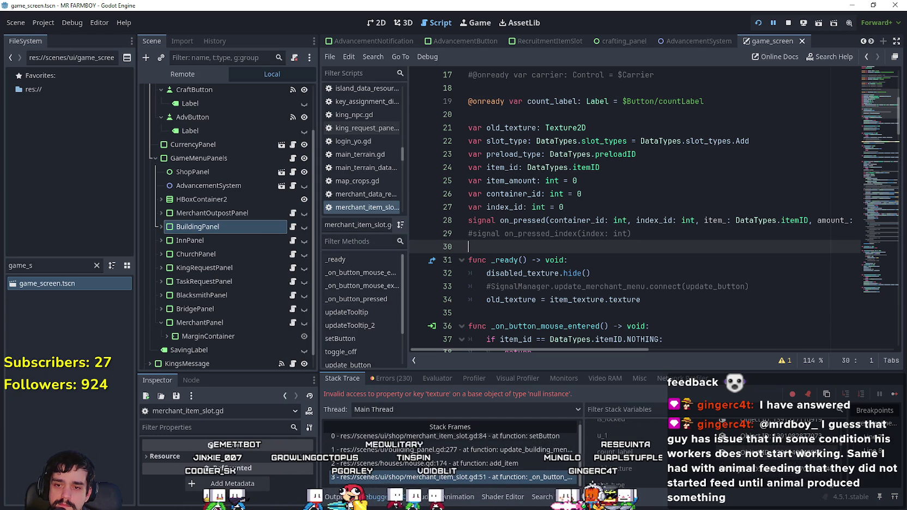
pyautogui.scroll(3, 624, 452)
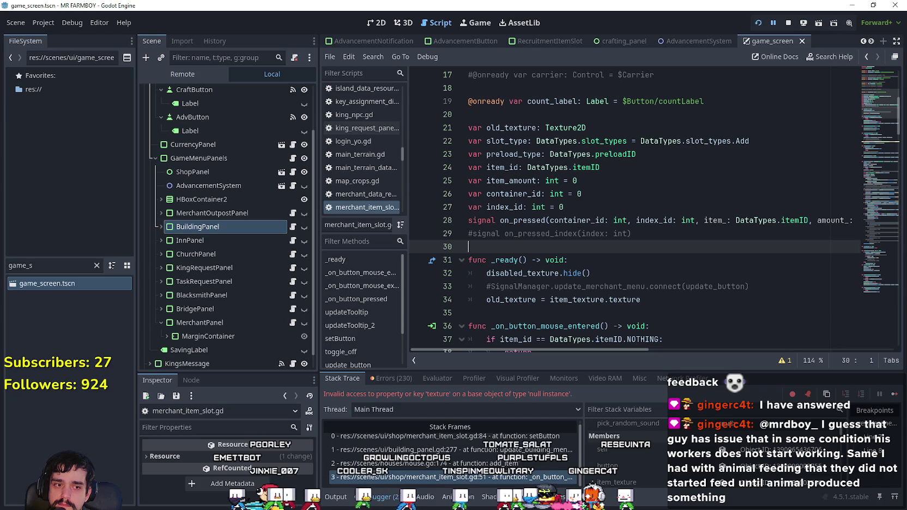
# Step: Check the House hiring panel in the running game, then open the house.gd:174 add_item frame
pyautogui.press('F12')
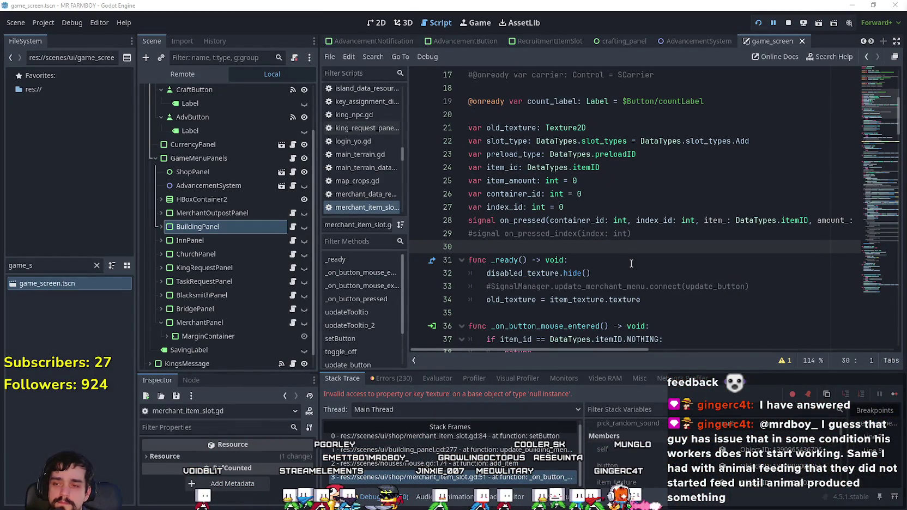
pyautogui.click(606, 234)
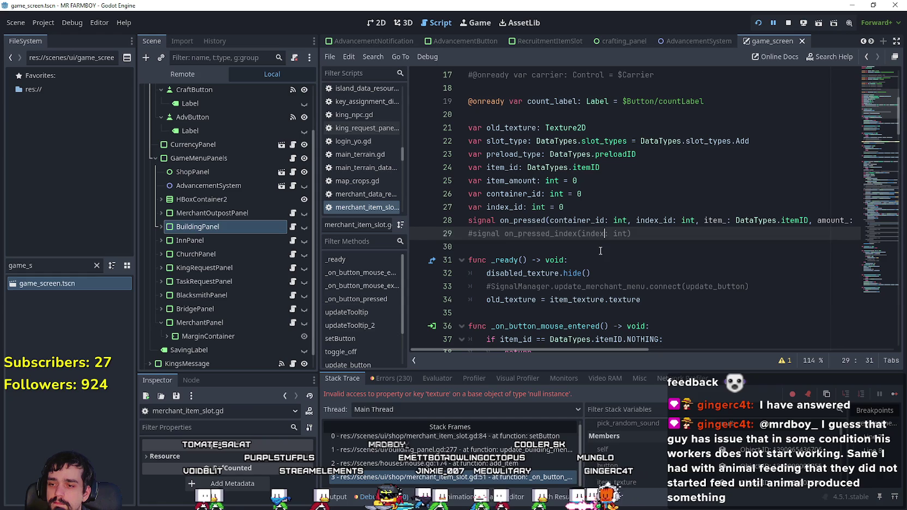
pyautogui.click(381, 463)
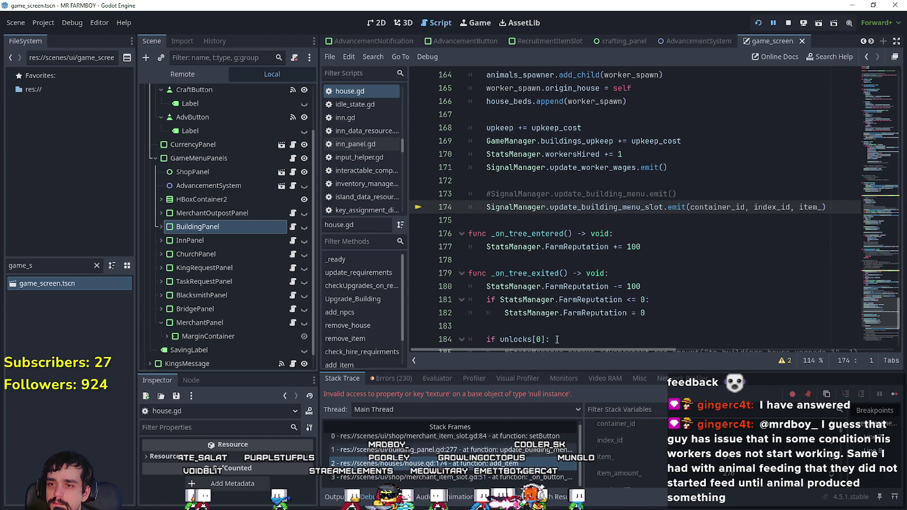
# Step: Look up where the update_building_menu_slot signal is declared via Lookup Symbol
pyautogui.doubleClick(587, 207)
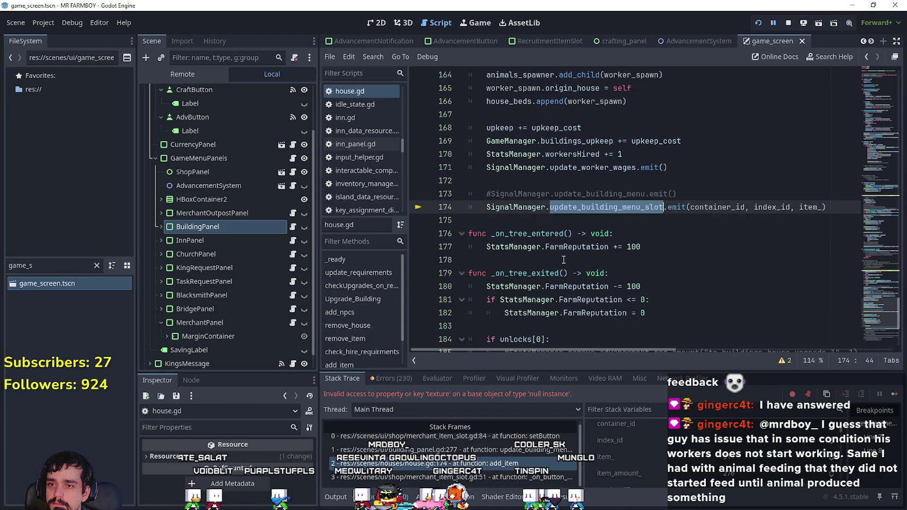
pyautogui.click(594, 207)
pyautogui.rightClick(592, 208)
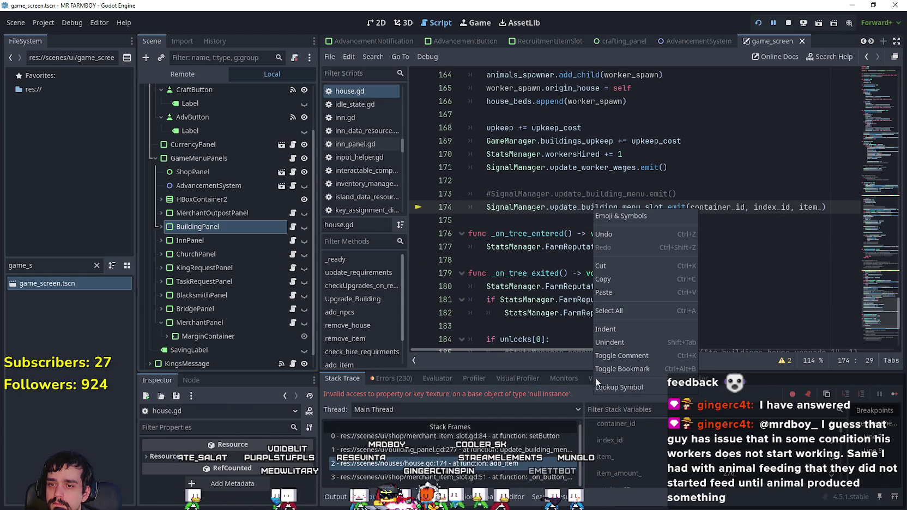
pyautogui.click(594, 376)
pyautogui.rightClick(618, 207)
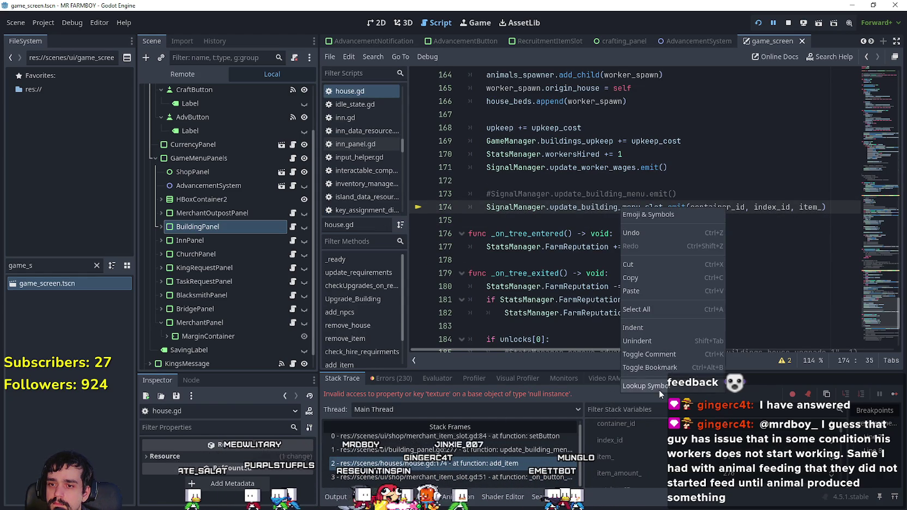
pyautogui.click(659, 389)
pyautogui.hscroll(5, 690, 347)
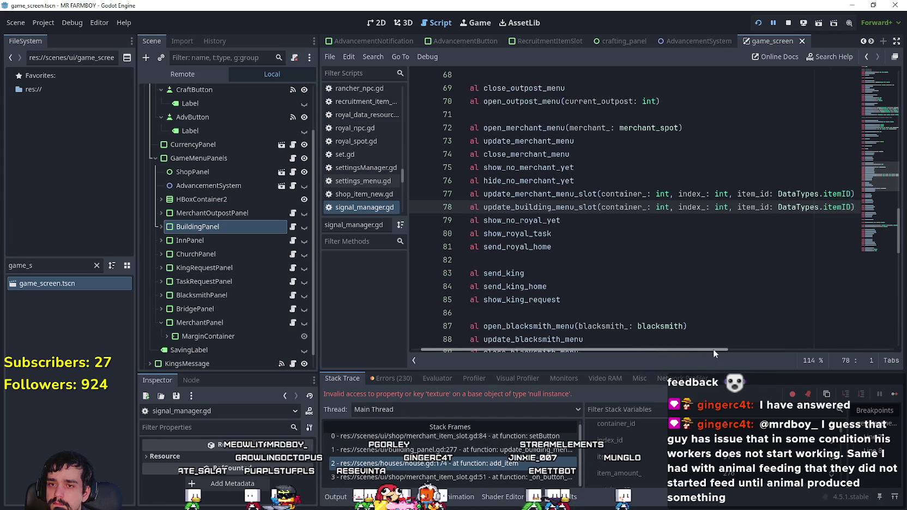
pyautogui.hscroll(-5, 629, 351)
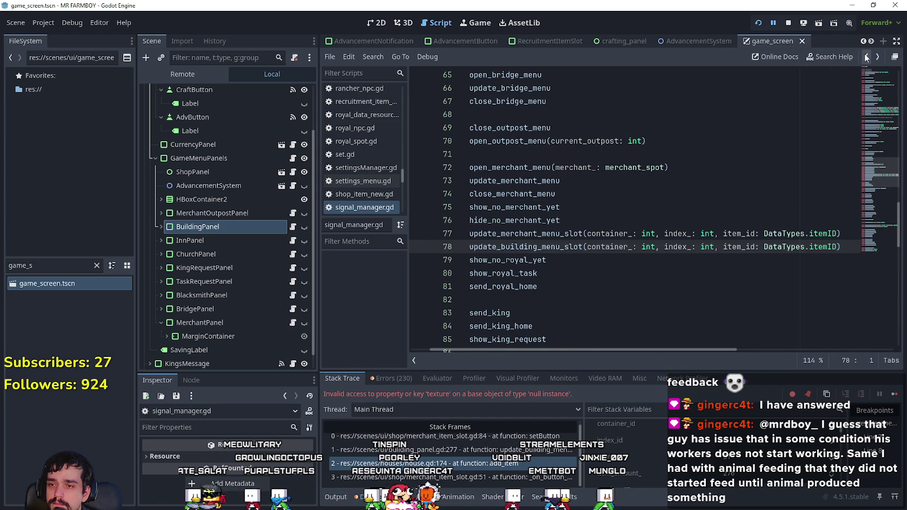
# Step: Return to house.gd line 174 and open the building_panel.gd:277 stack frame
pyautogui.click(865, 58)
pyautogui.press('Down')
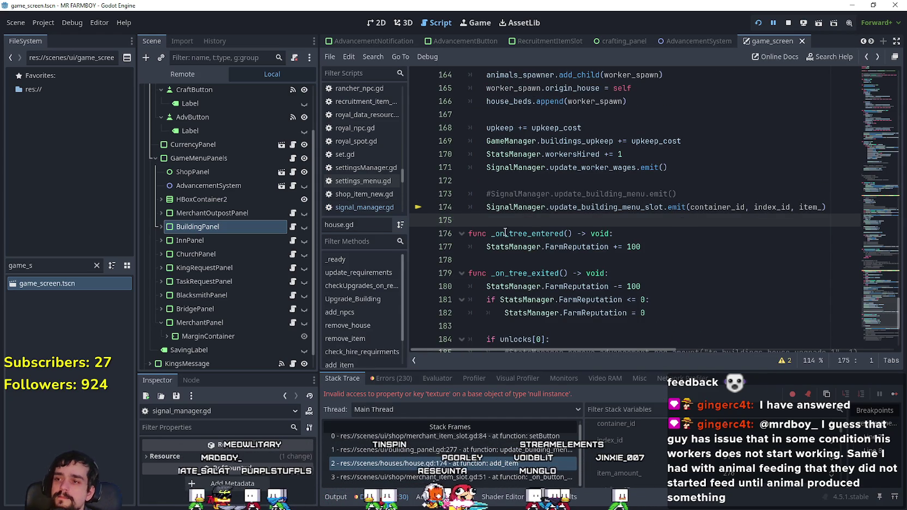
pyautogui.click(294, 234)
pyautogui.click(415, 449)
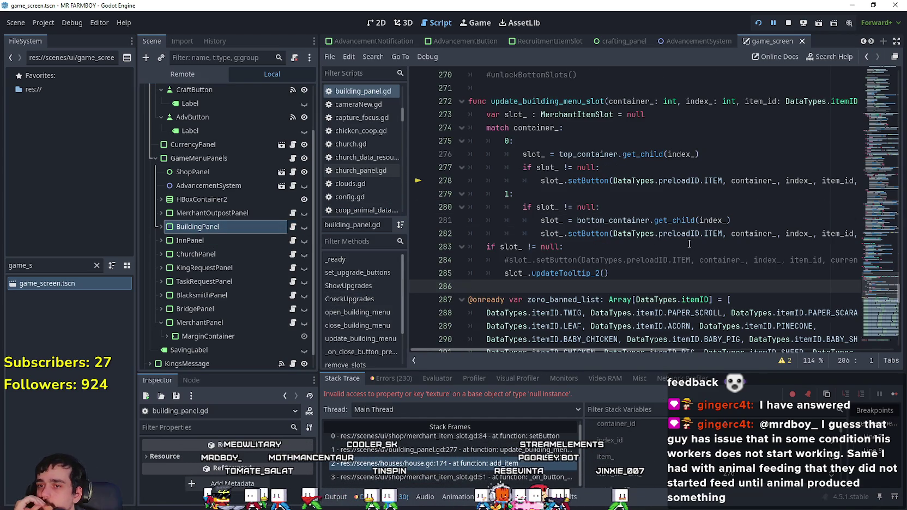
pyautogui.doubleClick(712, 180)
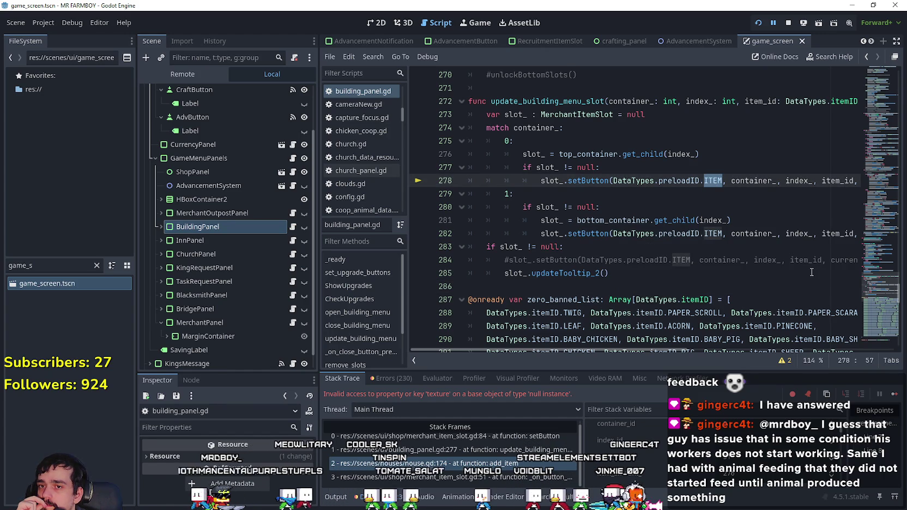
pyautogui.click(705, 170)
pyautogui.press('Return')
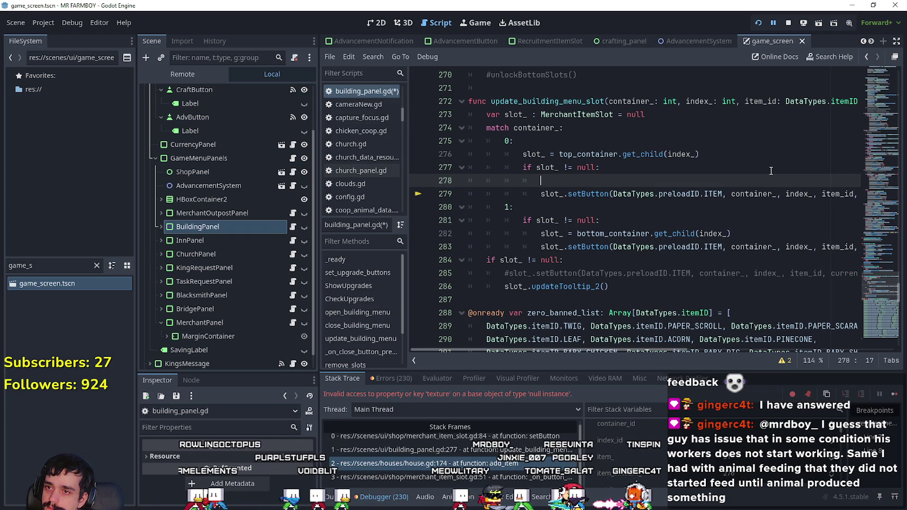
pyautogui.press('BackSpace')
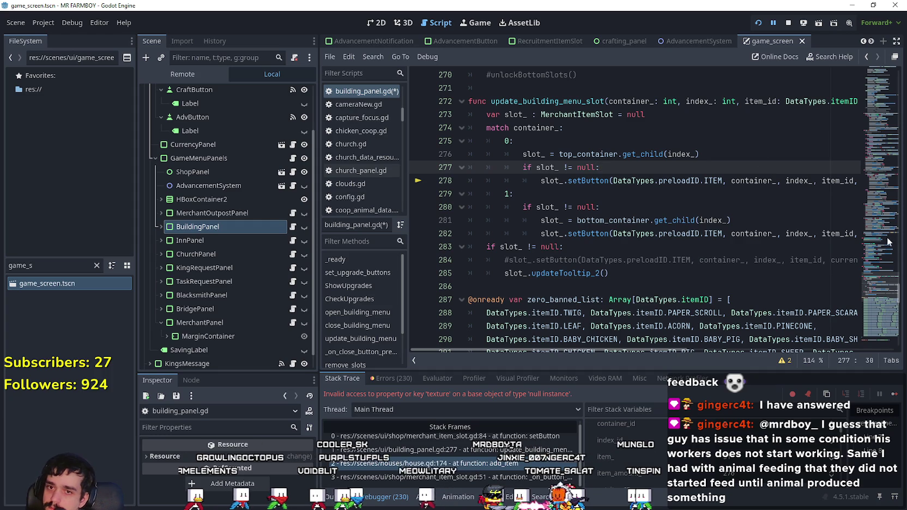
pyautogui.scroll(8, 883, 280)
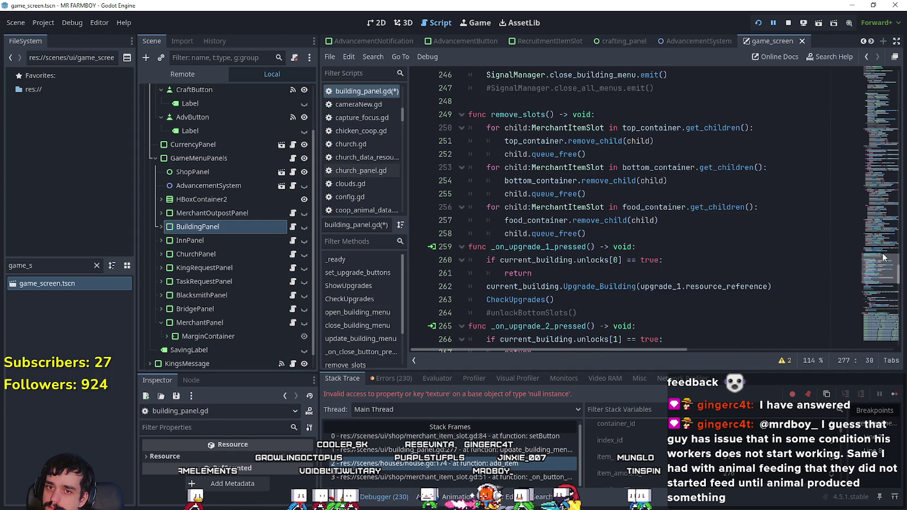
pyautogui.moveTo(879, 264); pyautogui.dragTo(881, 156)
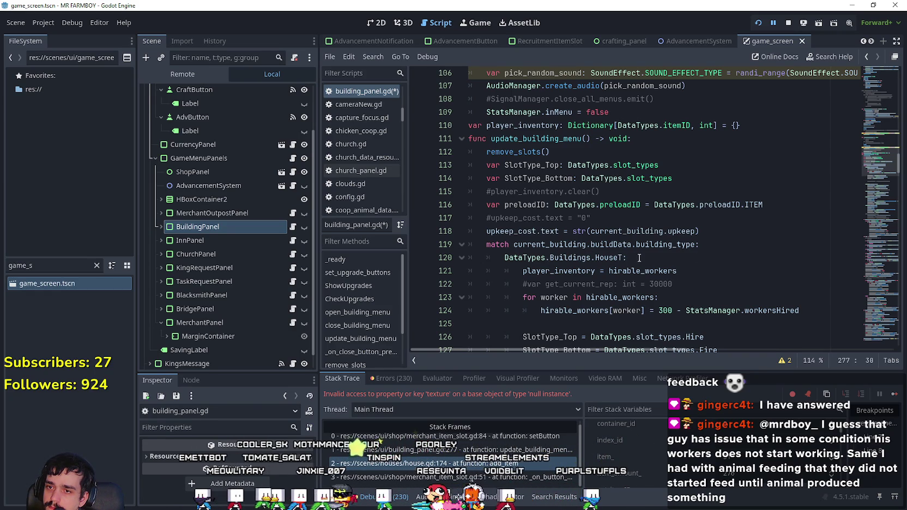
pyautogui.moveTo(514, 244); pyautogui.dragTo(696, 244)
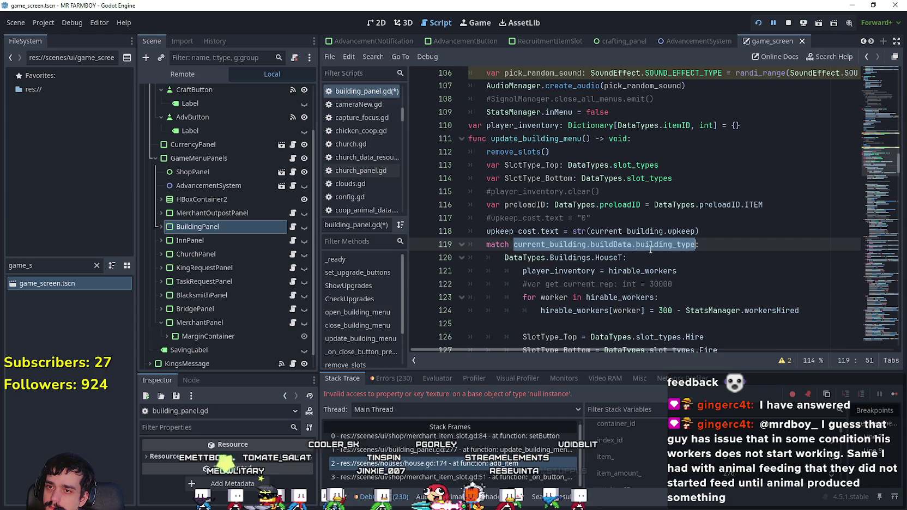
pyautogui.moveTo(883, 113); pyautogui.dragTo(873, 209)
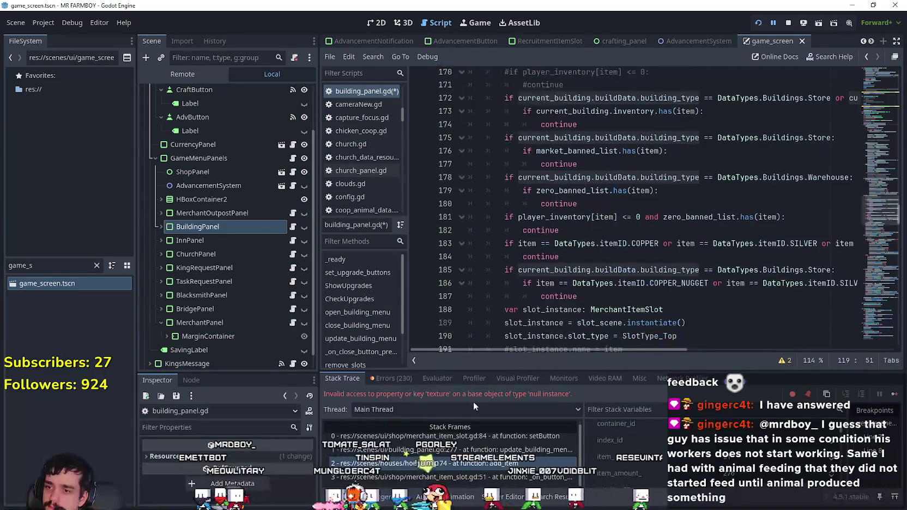
pyautogui.scroll(-12, 770, 287)
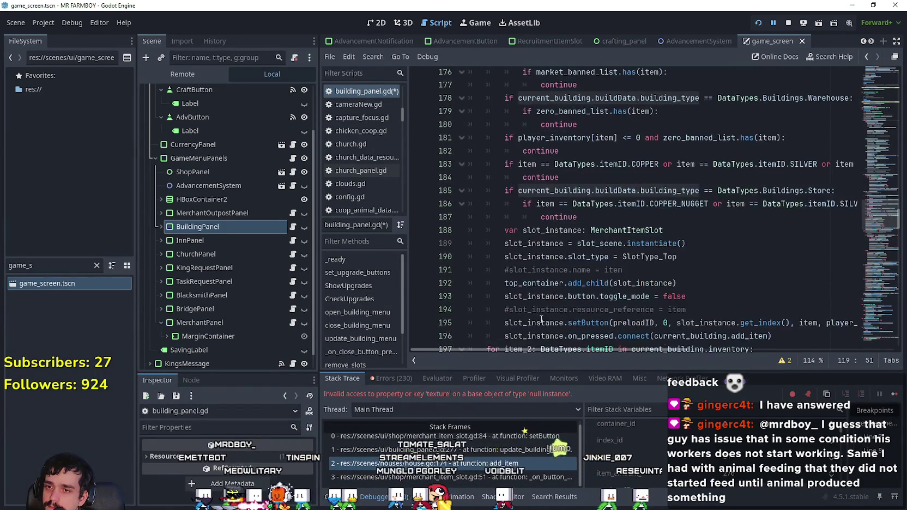
pyautogui.scroll(-20, 770, 288)
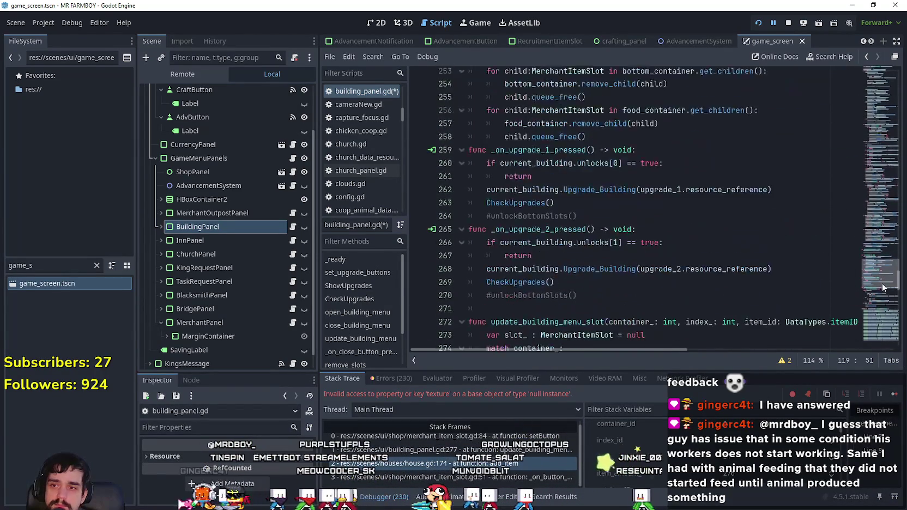
pyautogui.scroll(6, 880, 308)
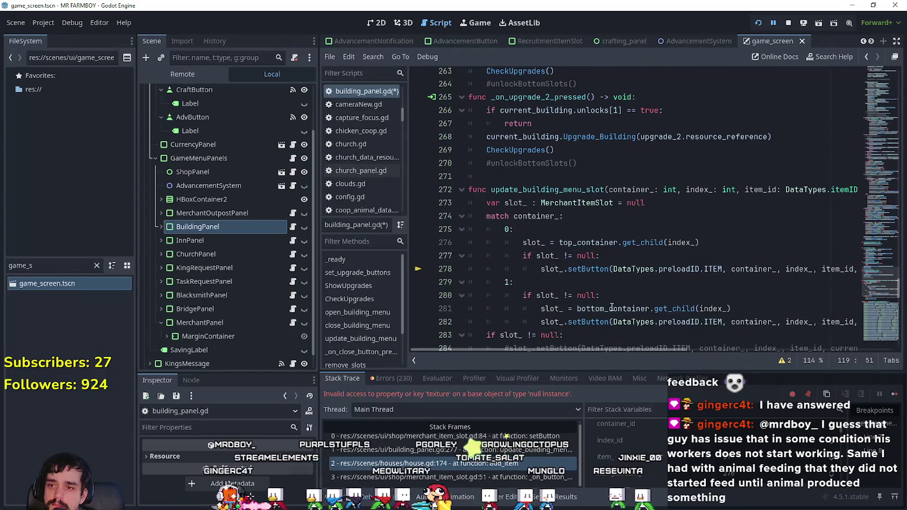
pyautogui.click(611, 260)
# Step: Add 'if current_building.buildData.building_type == DataTypes.Buildings.HouseT:' under the case 0 null check
pyautogui.press('Return')
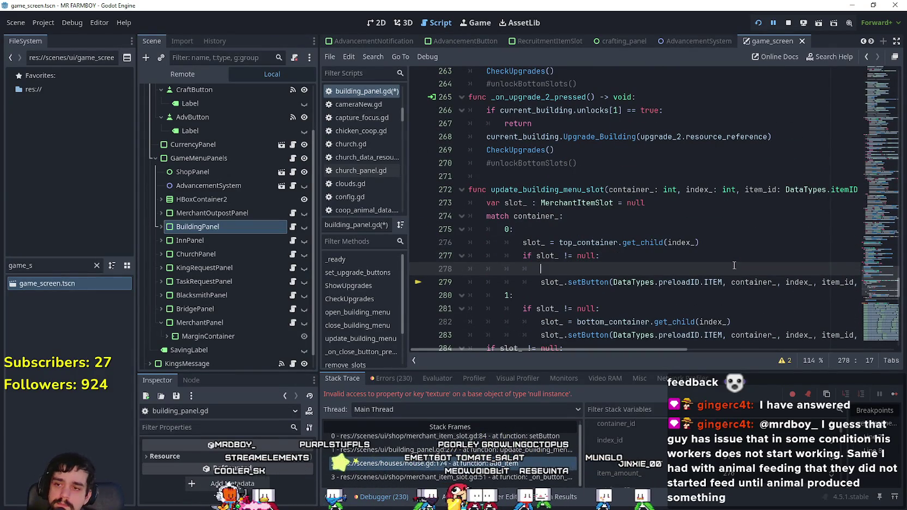
pyautogui.write('if')
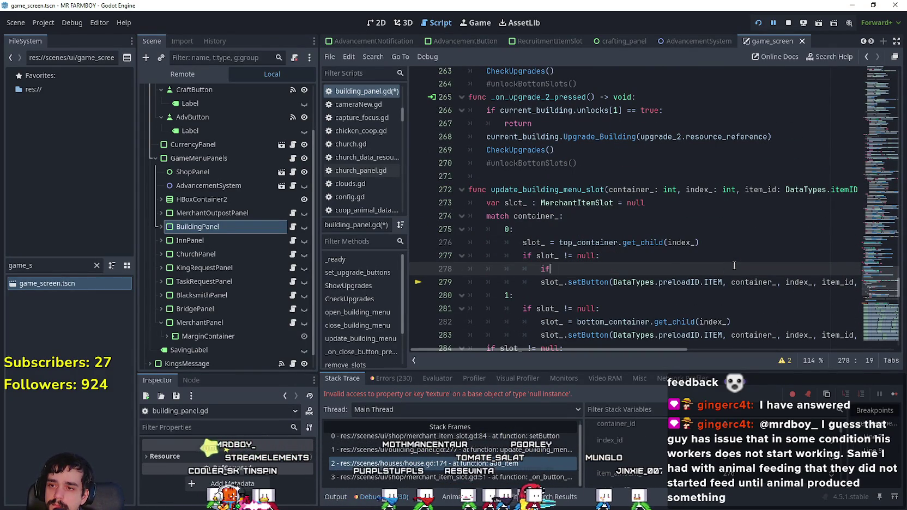
pyautogui.write(' current_building.buildData.building_type == h')
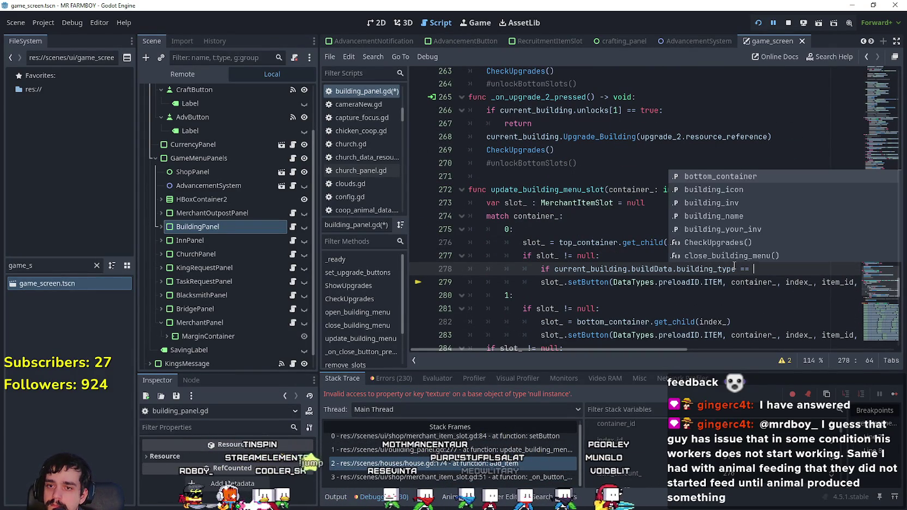
pyautogui.press('BackSpace')
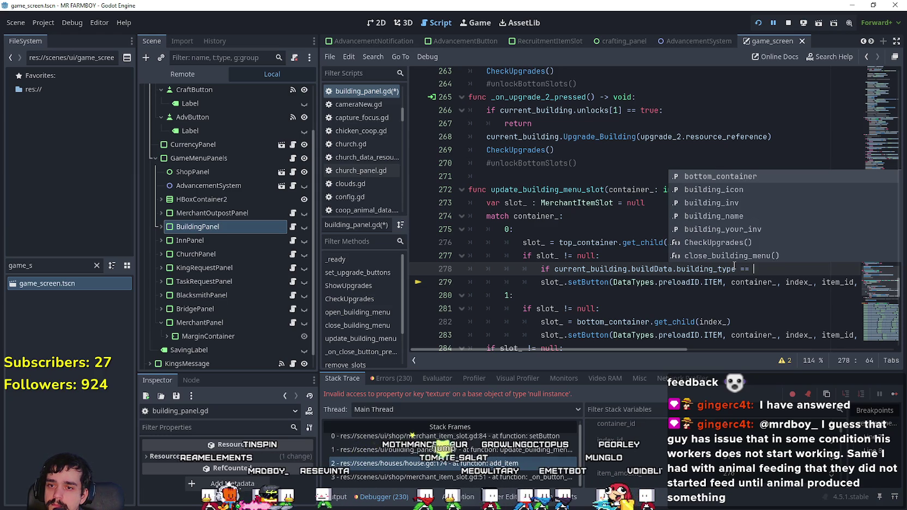
pyautogui.write('Data')
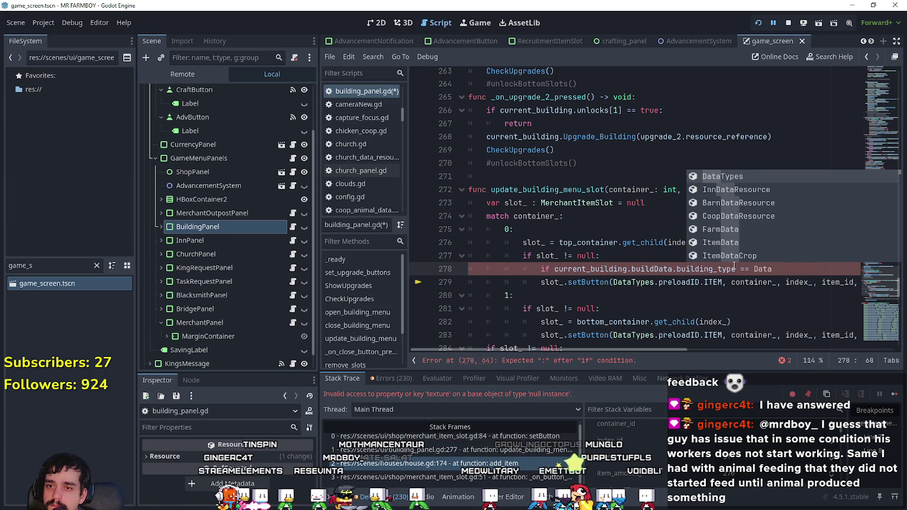
pyautogui.press('Return')
pyautogui.write('B')
pyautogui.press('Return')
pyautogui.write('HouseT:')
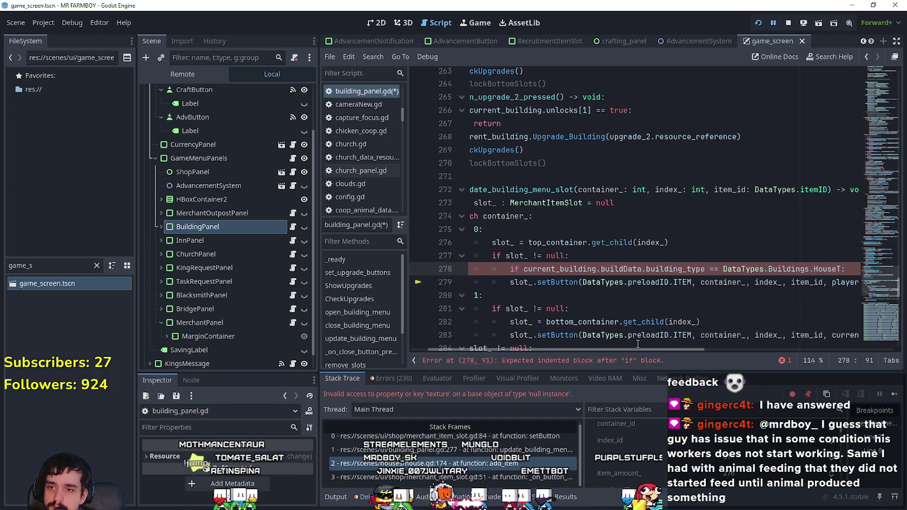
# Step: Indent the case 0 setButton call under the HouseT check and change preloadID.ITEM to NPC
pyautogui.press('Down')
pyautogui.press('Home')
pyautogui.press('Tab')
pyautogui.press('Tab')
pyautogui.click(840, 282)
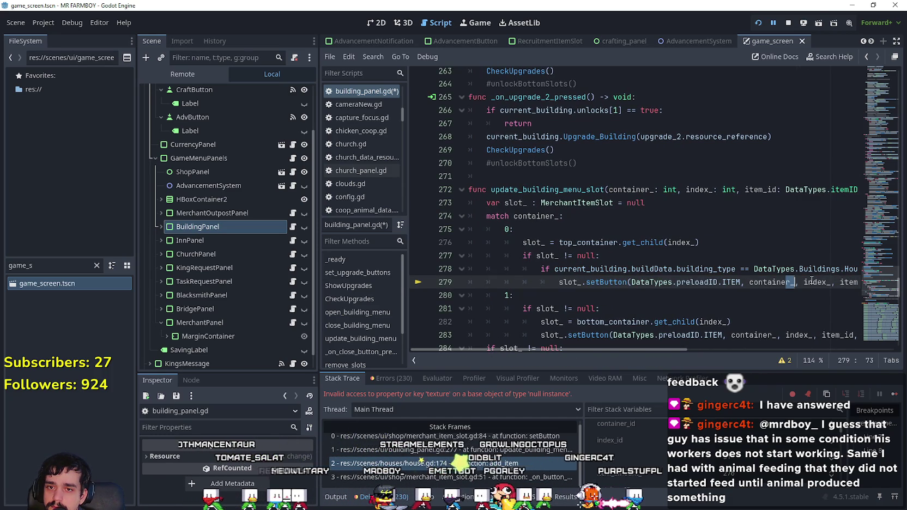
pyautogui.hotkey('shift', 'End')
pyautogui.click(747, 268)
pyautogui.doubleClick(582, 283)
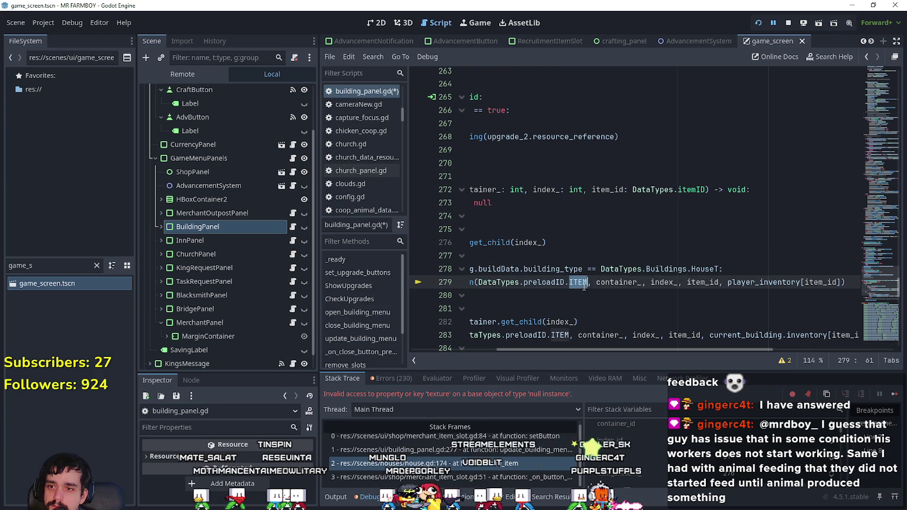
pyautogui.write('NPC')
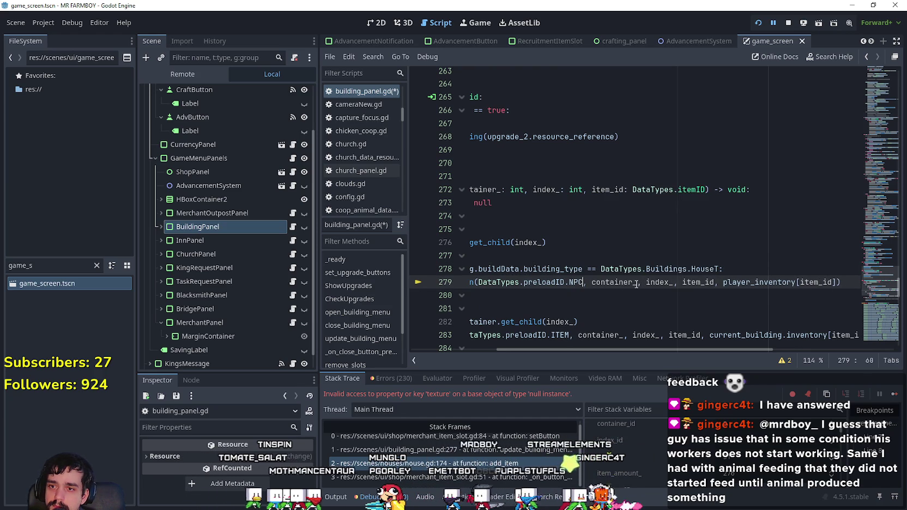
# Step: Copy the HouseT check into case 1 below the bottom container lookup and indent its setButton
pyautogui.click(785, 269)
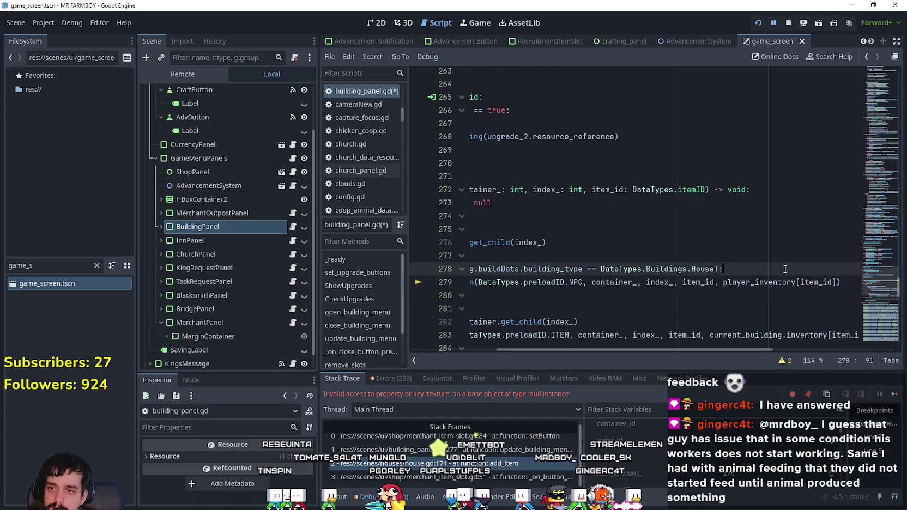
pyautogui.moveTo(785, 269)
pyautogui.mouseDown()
pyautogui.moveTo(470, 270)
pyautogui.moveTo(521, 270)
pyautogui.mouseUp()
pyautogui.hotkey('ctrl', 'c')
pyautogui.scroll(-2, 617, 284)
pyautogui.click(772, 247)
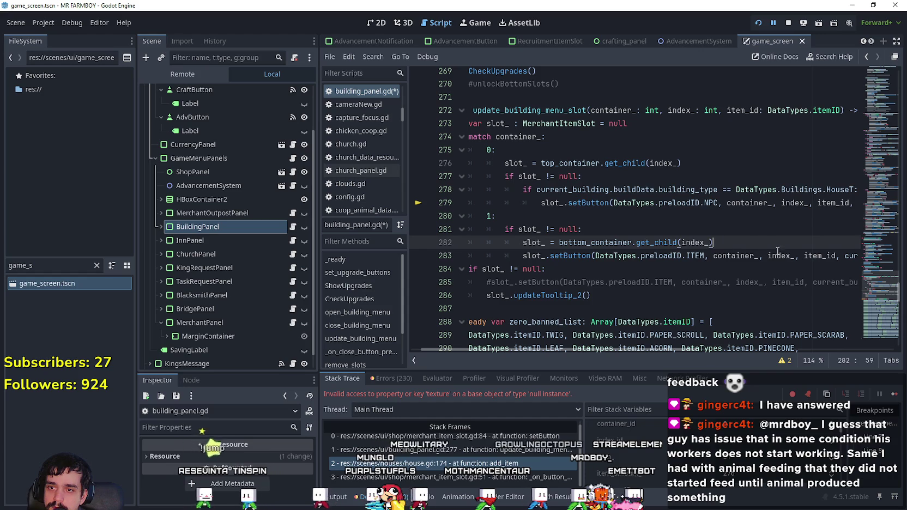
pyautogui.press('Return')
pyautogui.hotkey('ctrl', 'v')
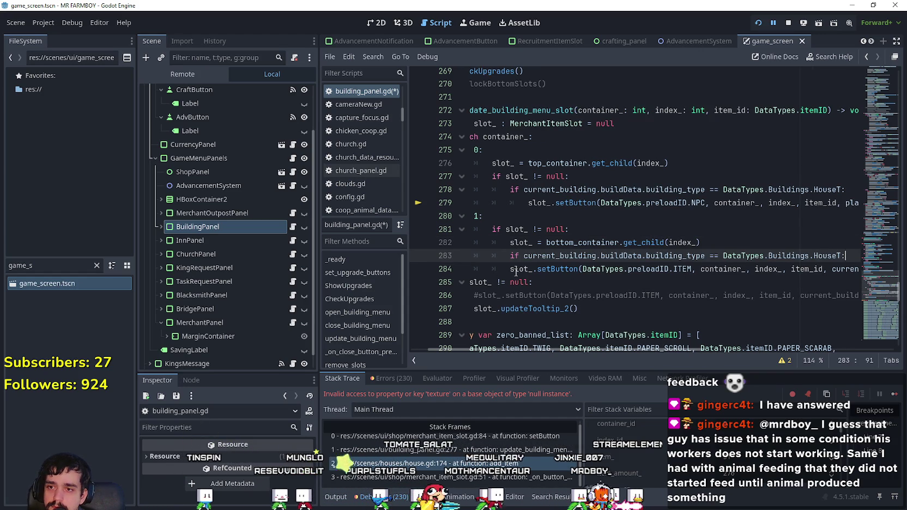
pyautogui.click(513, 268)
pyautogui.press('Tab')
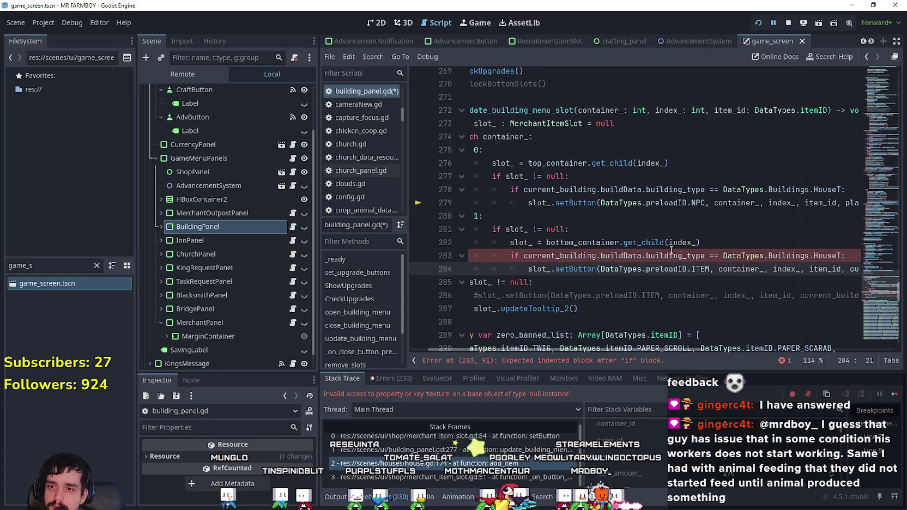
# Step: Change the case 1 setButton to preloadID.NPC and open a new line after the case 0 NPC call
pyautogui.doubleClick(703, 269)
pyautogui.write('NPC')
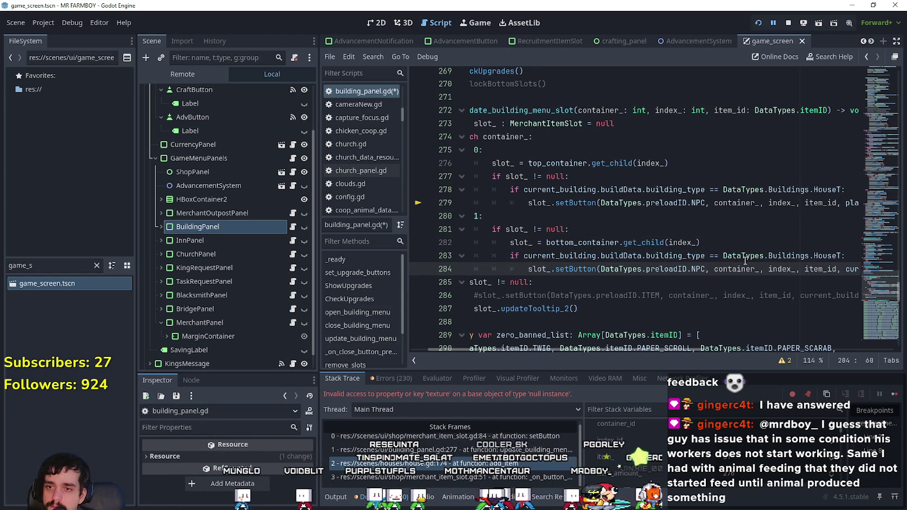
pyautogui.moveTo(745, 256); pyautogui.dragTo(868, 247)
pyautogui.moveTo(792, 265); pyautogui.dragTo(629, 269)
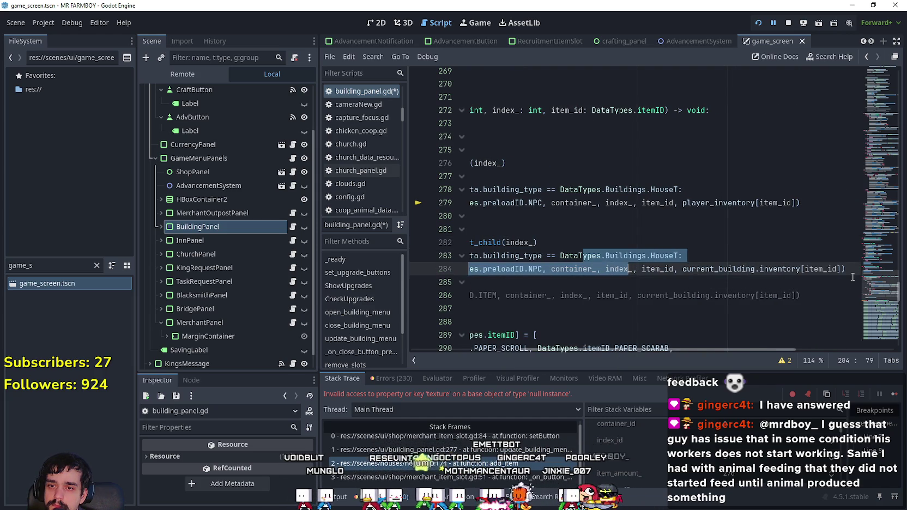
pyautogui.moveTo(843, 206); pyautogui.dragTo(854, 203)
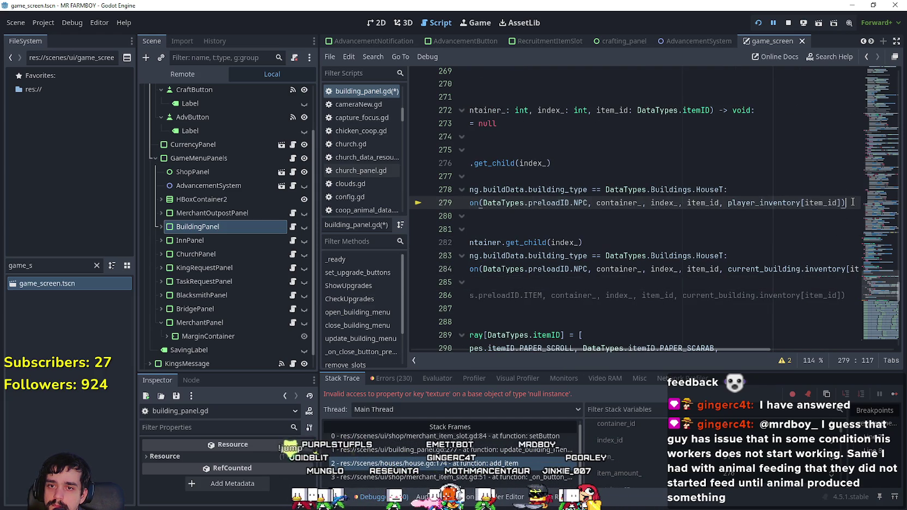
pyautogui.press('Return')
pyautogui.write('else:')
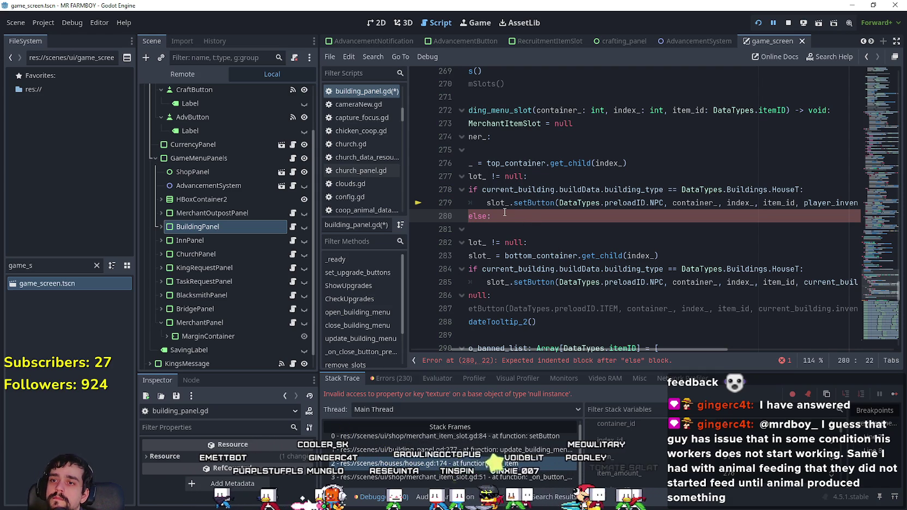
# Step: Put a copy of the setButton call under case 0's else with preloadID.ITEM
pyautogui.moveTo(482, 204); pyautogui.dragTo(866, 207)
pyautogui.click(504, 232)
pyautogui.press('Tab')
pyautogui.press('Tab')
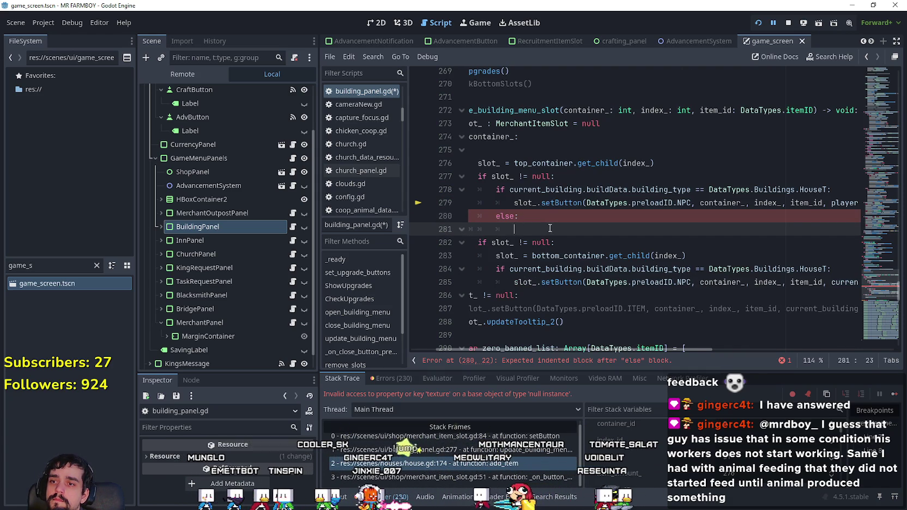
pyautogui.write('slot_.setButton(DataTypes.preloadID.NPC, container_, index_, item_id, player_inventory[item_id])')
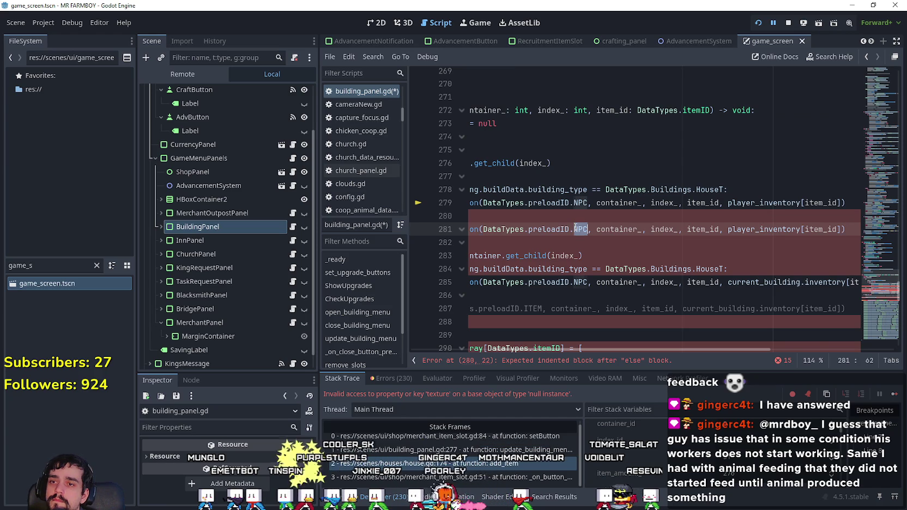
pyautogui.write('item')
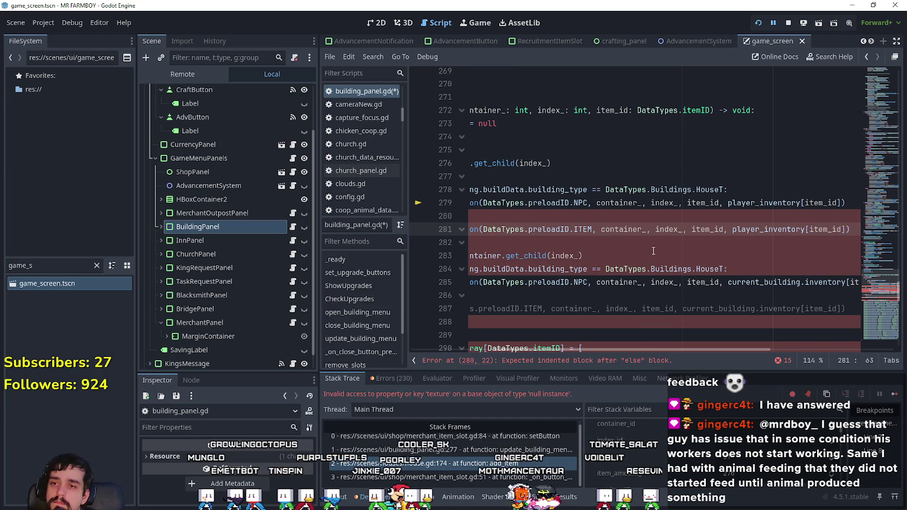
pyautogui.hotkey('ctrl', 'z')
pyautogui.hotkey('ctrl', 'z')
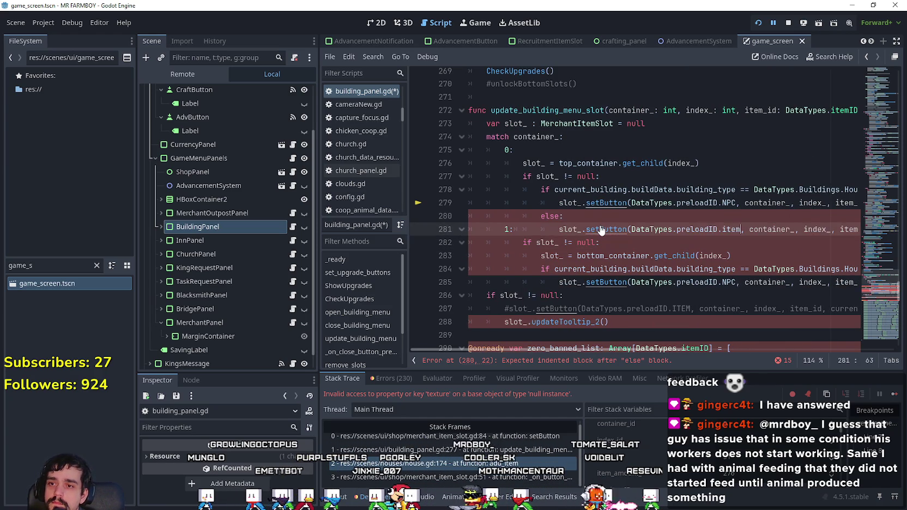
pyautogui.hotkey('ctrl', 'z')
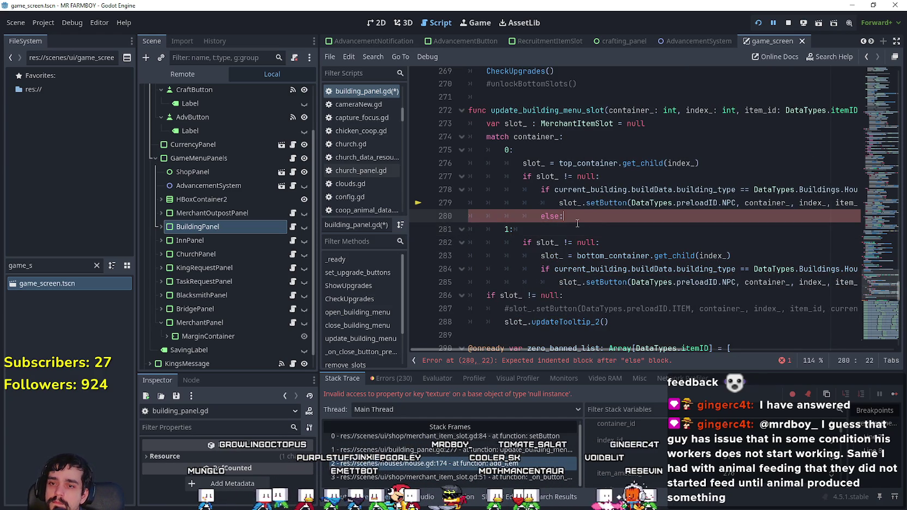
pyautogui.write('slot_.setButton(DataTypes.preloadID.NPC, container_, index_, item_id, player_inventory[item_id])')
pyautogui.doubleClick(579, 230)
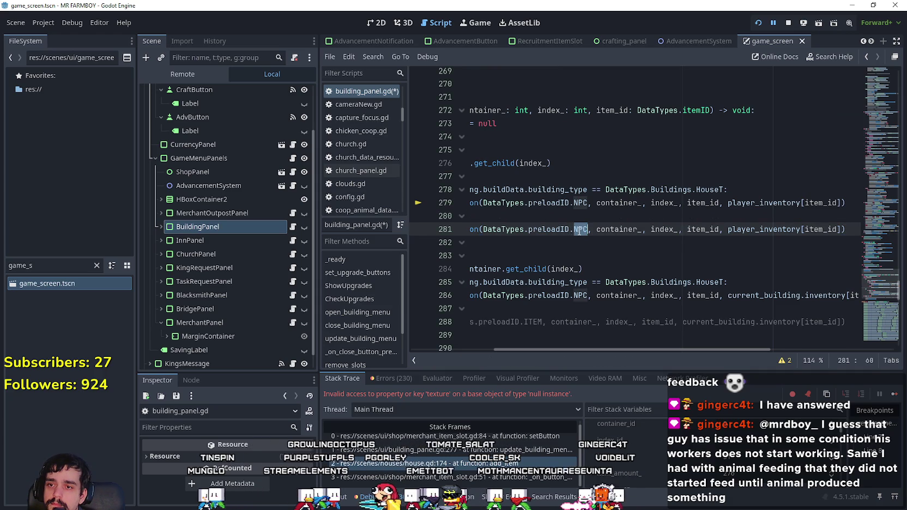
pyautogui.write('I')
pyautogui.press('Return')
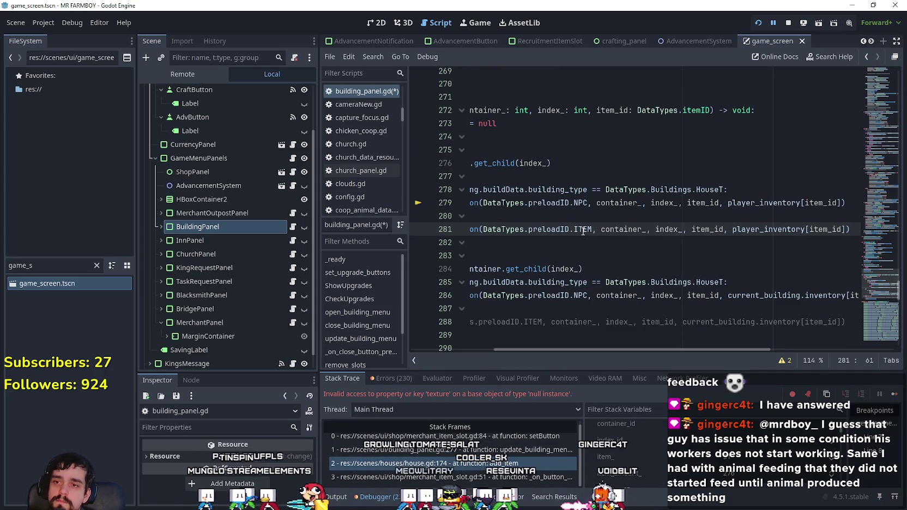
# Step: Paste the else branch into the case 1 HouseT check and save building_panel.gd
pyautogui.hscroll(-5, 587, 231)
pyautogui.click(570, 229)
pyautogui.moveTo(553, 228)
pyautogui.mouseDown()
pyautogui.moveTo(850, 228)
pyautogui.moveTo(467, 216)
pyautogui.mouseUp()
pyautogui.click(850, 227)
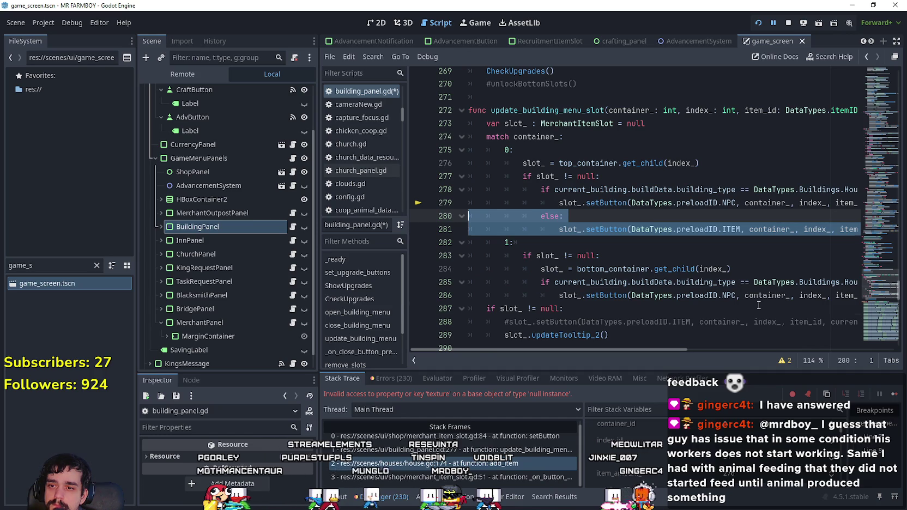
pyautogui.moveTo(719, 295); pyautogui.dragTo(884, 294)
pyautogui.click(859, 294)
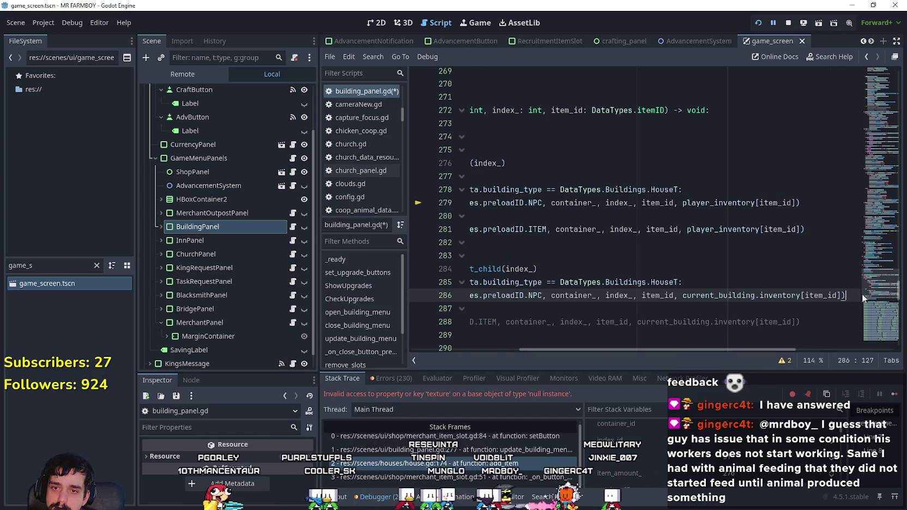
pyautogui.press('Return')
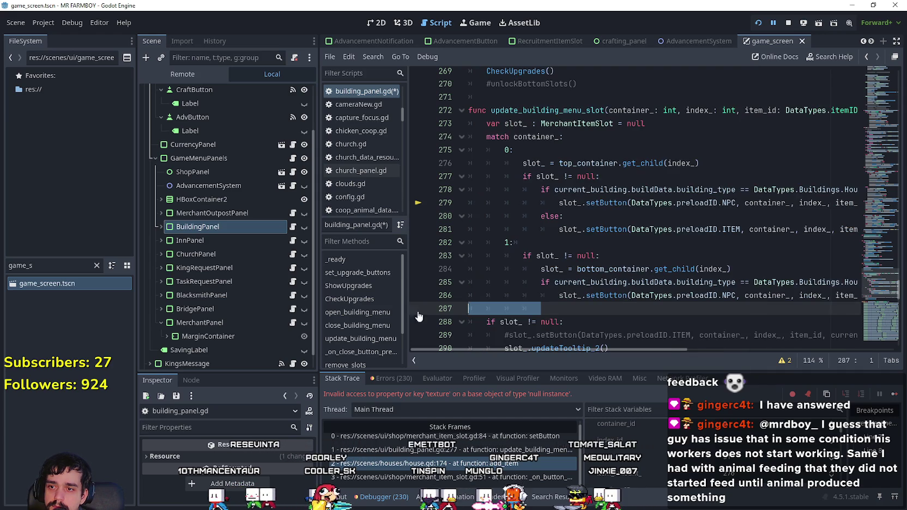
pyautogui.write('else: \t\t\t\t\tslot_.setButton(DataTypes.preloadID.ITEM, container_, index_, item_id, player_inventory[item_id])')
pyautogui.moveTo(587, 322); pyautogui.dragTo(382, 306)
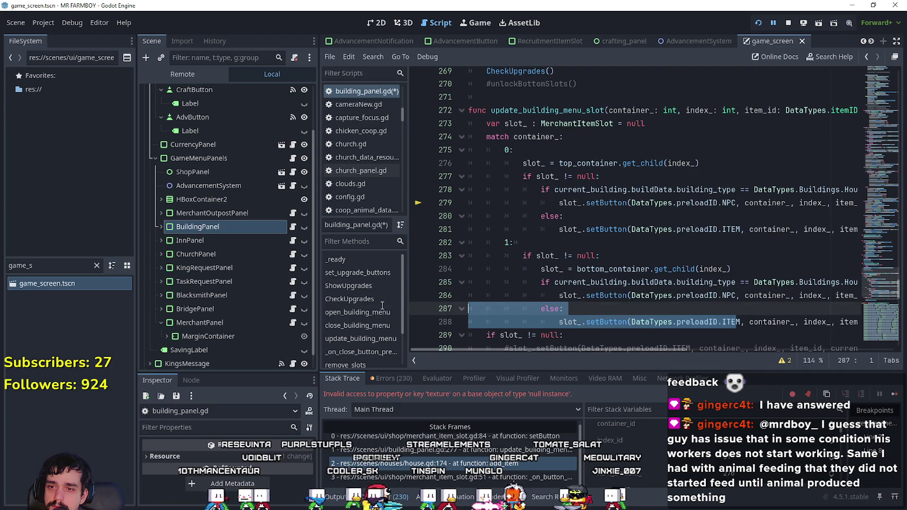
pyautogui.click(578, 322)
pyautogui.hotkey('ctrl', 's')
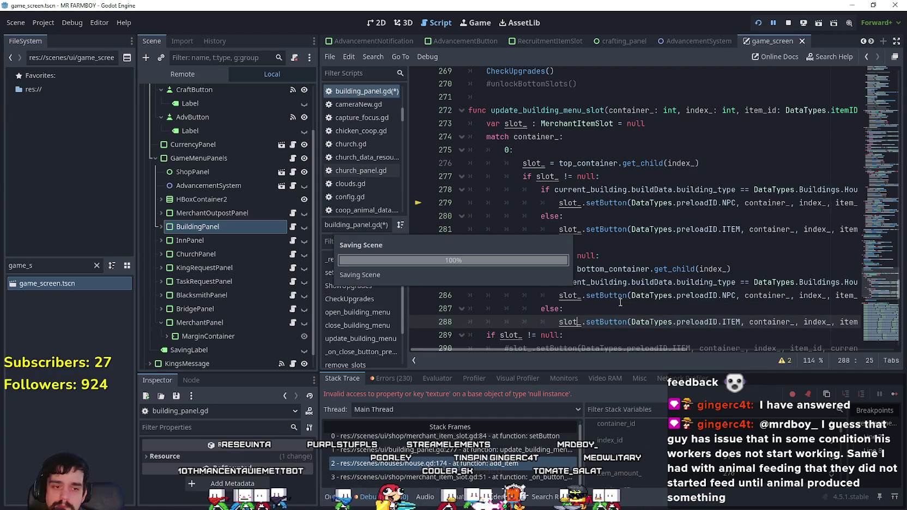
# Step: Stop the running game and relaunch MR FARMBOY from the editor
pyautogui.click(612, 304)
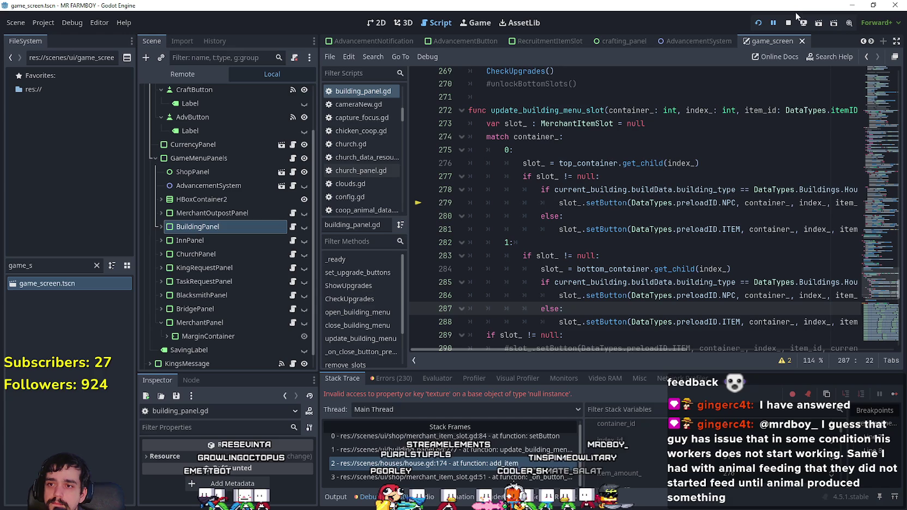
pyautogui.click(788, 23)
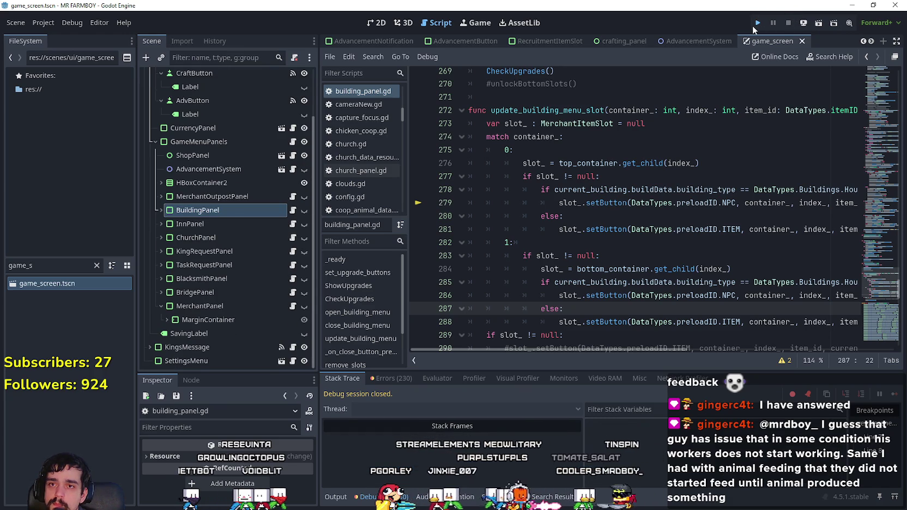
pyautogui.click(758, 23)
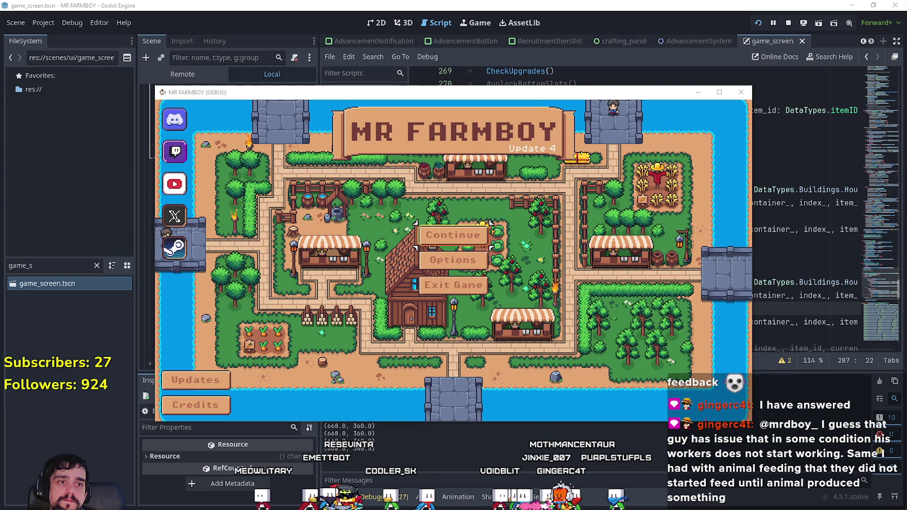
# Step: Maximize the game window and load Save 5 from the Select Save Game list
pyautogui.click(483, 239)
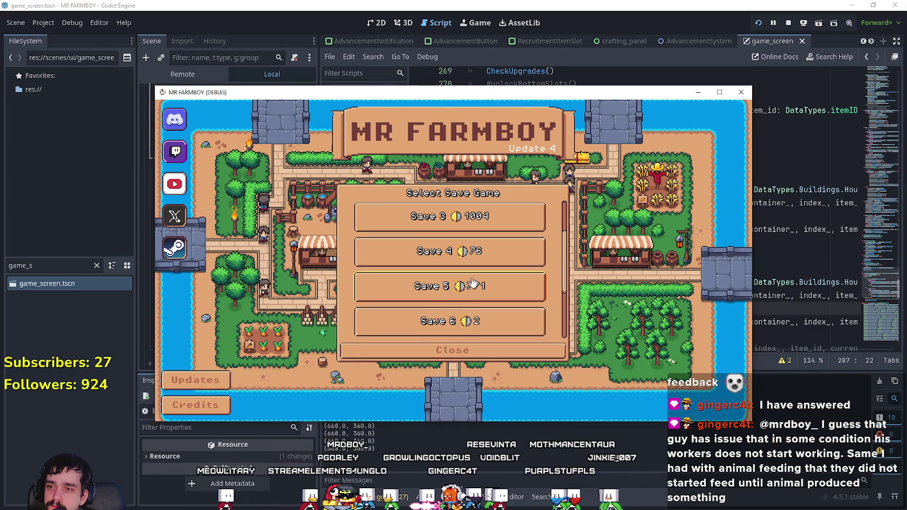
pyautogui.scroll(-3, 473, 284)
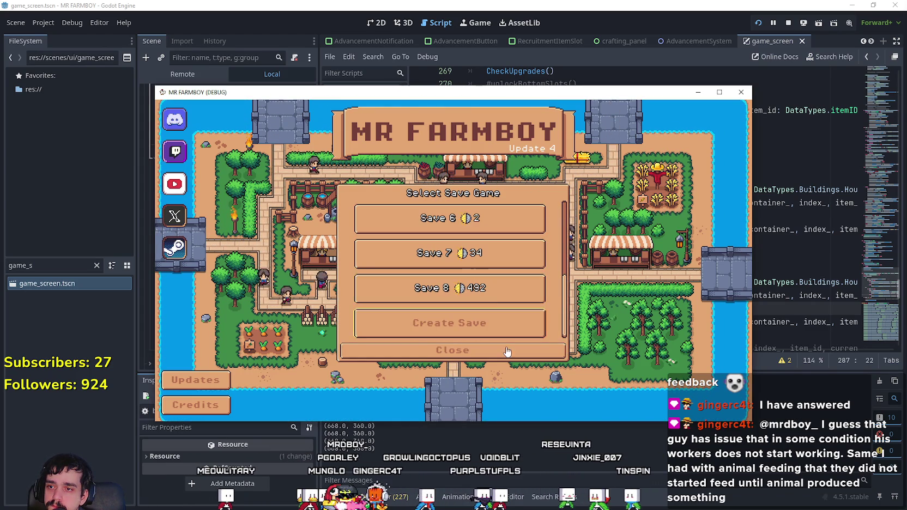
pyautogui.click(450, 288)
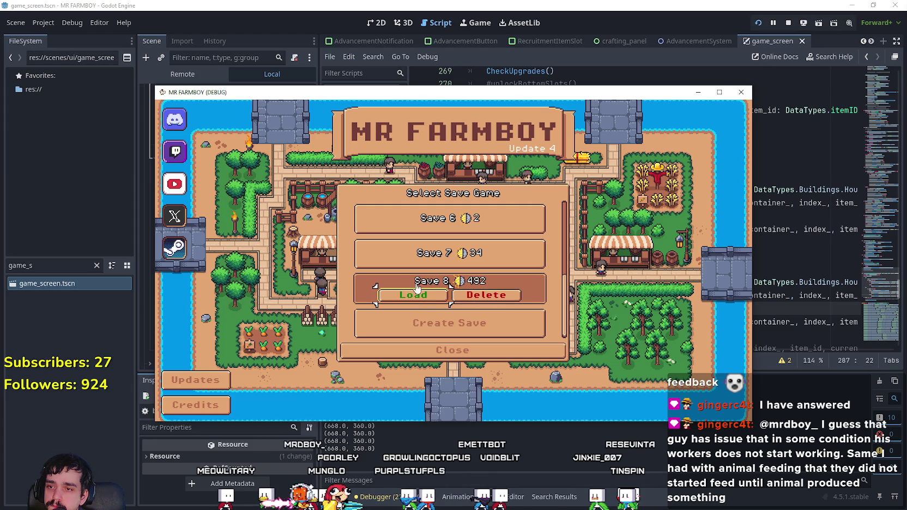
pyautogui.click(719, 92)
pyautogui.scroll(3, 418, 287)
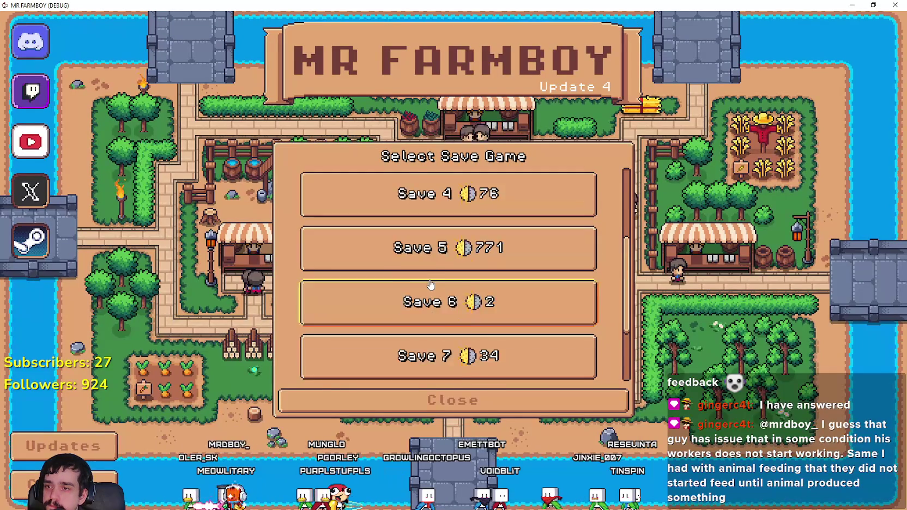
pyautogui.click(431, 235)
pyautogui.click(407, 311)
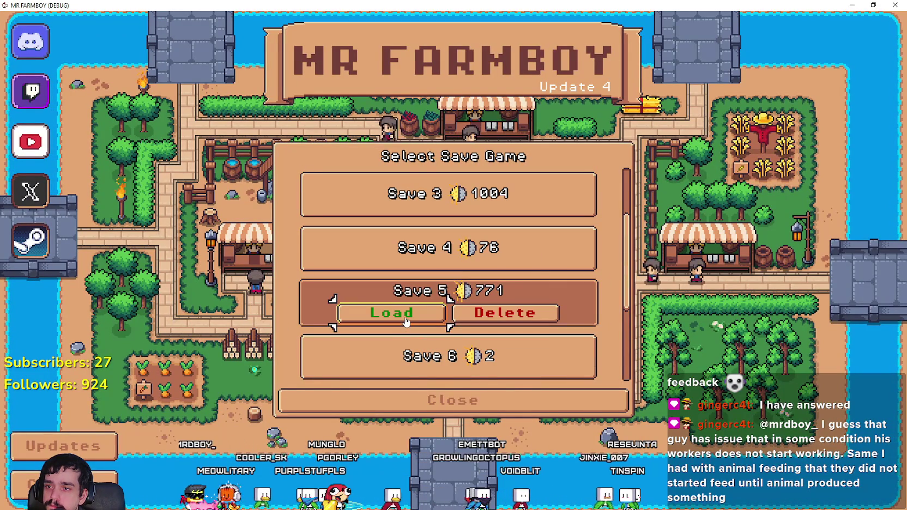
pyautogui.click(404, 316)
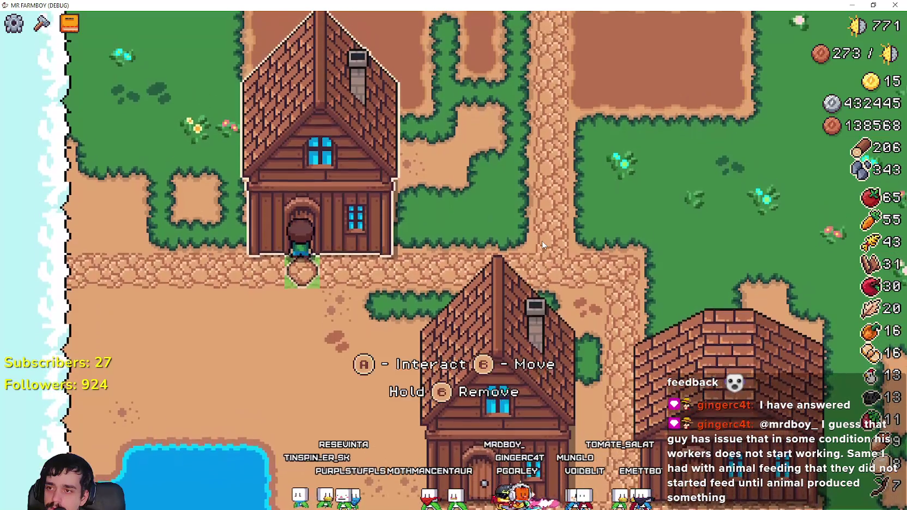
# Step: Open the House panel and hire two Farmer workers
pyautogui.press('e')
pyautogui.click(371, 206)
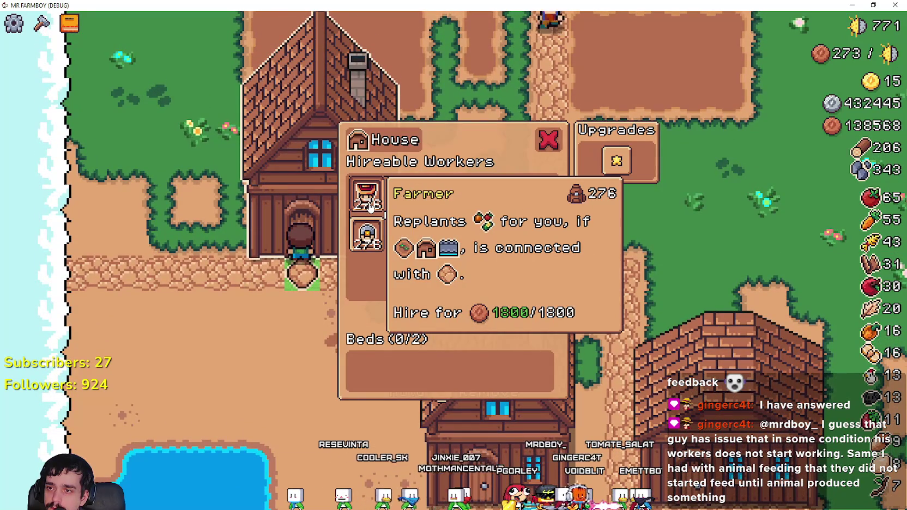
pyautogui.click(371, 206)
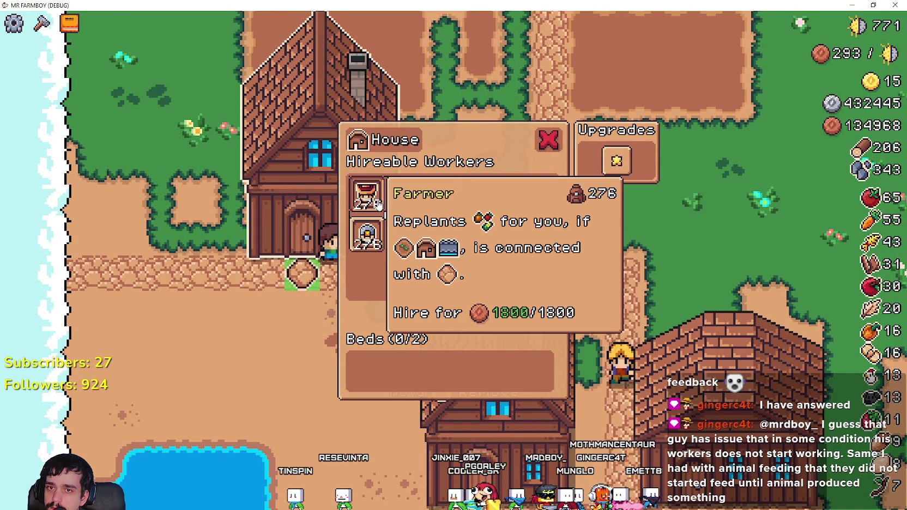
# Step: Reopen the House panel several times to confirm Beds 2/2, then return to Godot
pyautogui.press('Escape')
pyautogui.click(538, 345)
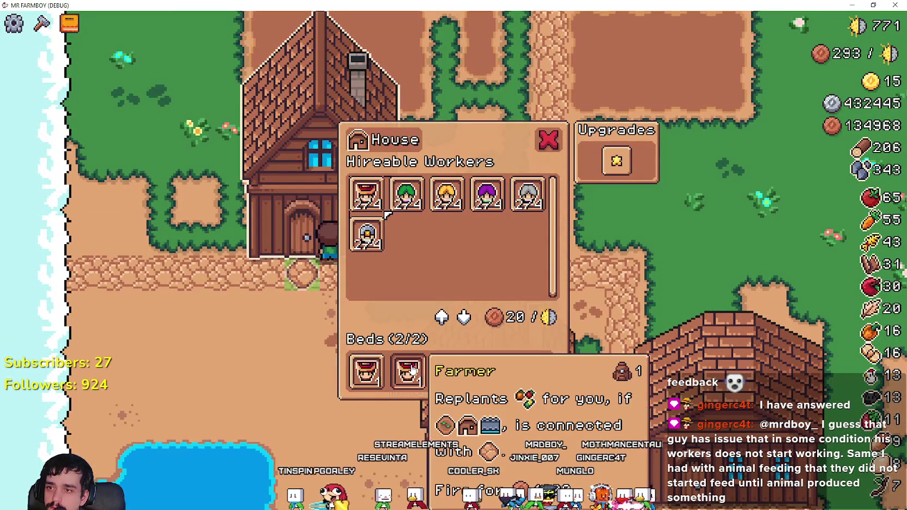
pyautogui.press('Escape')
pyautogui.click(508, 392)
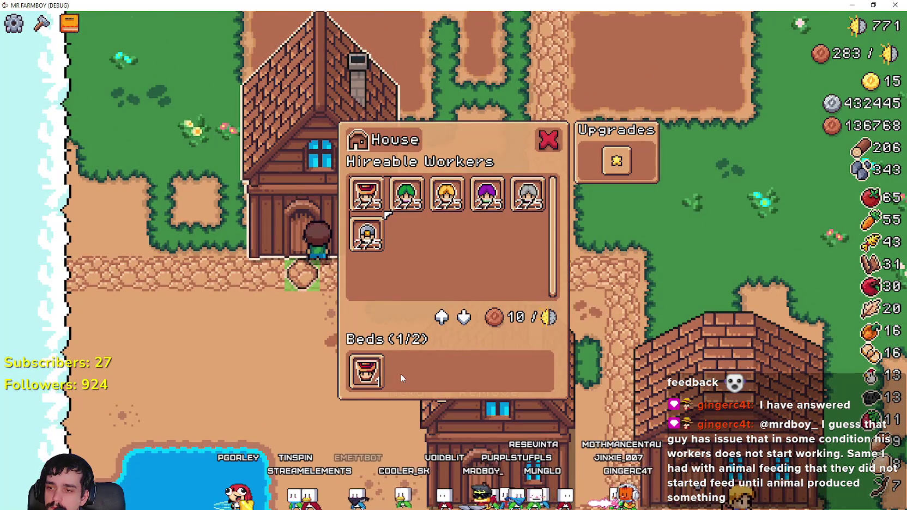
pyautogui.press('Escape')
pyautogui.press('e')
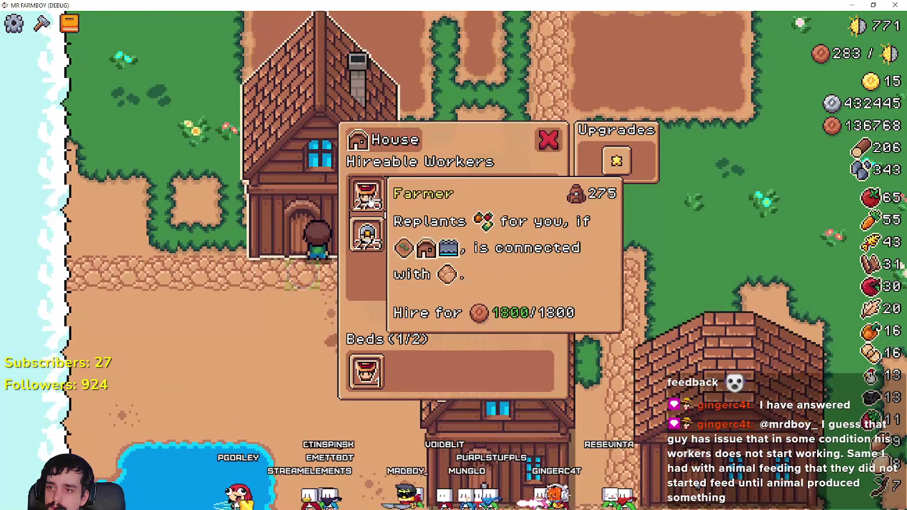
pyautogui.press('Escape')
pyautogui.press('e')
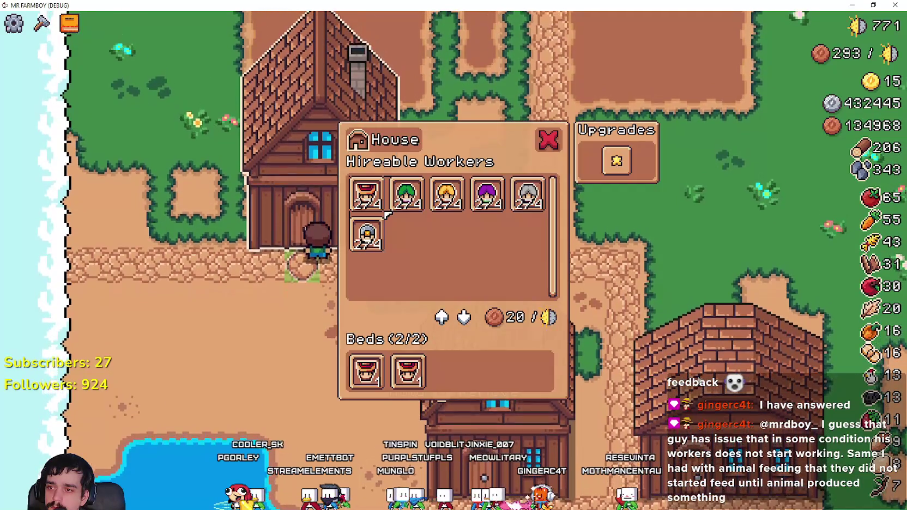
pyautogui.moveTo(373, 375)
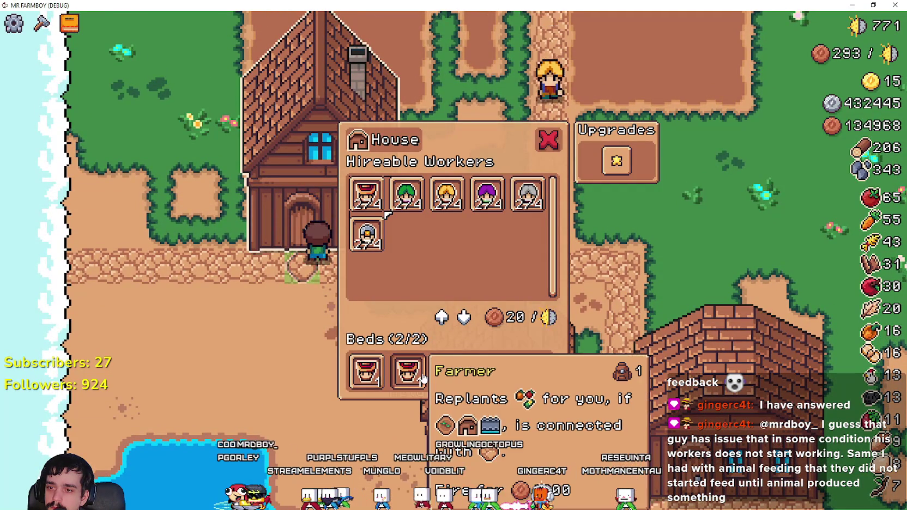
pyautogui.press('Escape')
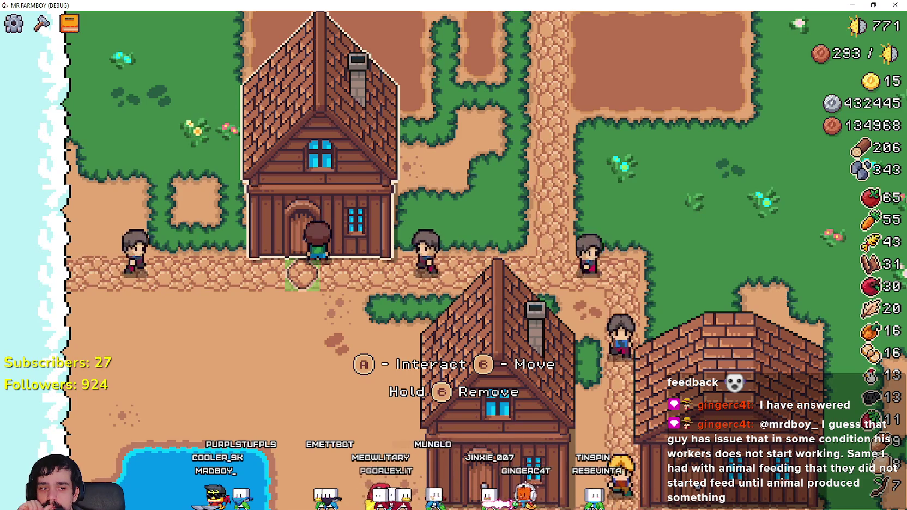
pyautogui.hotkey('alt', 'Tab')
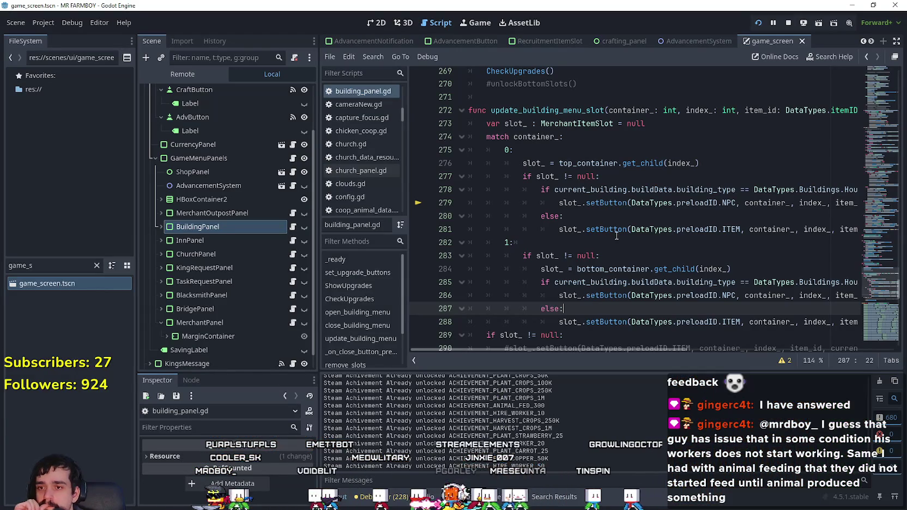
# Step: Review the setButton calls on lines 281–291 of building_panel.gd
pyautogui.click(609, 229)
pyautogui.click(638, 248)
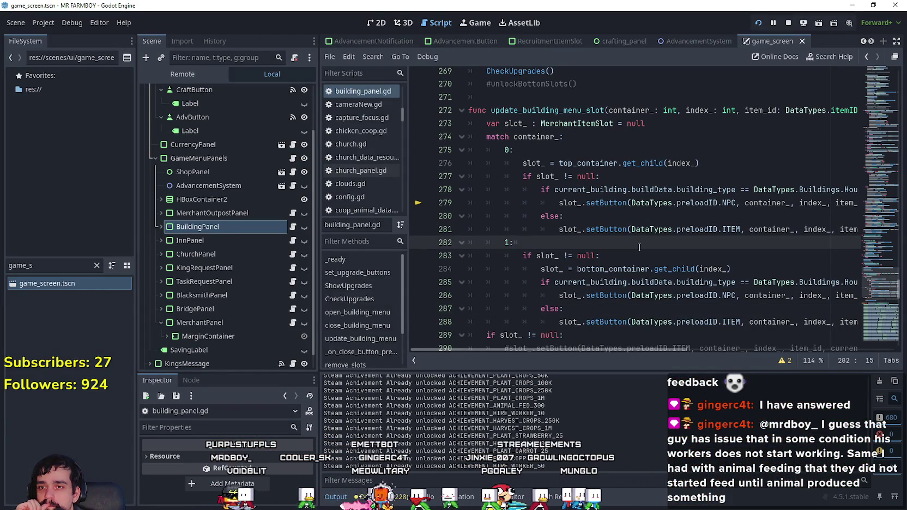
pyautogui.moveTo(609, 202)
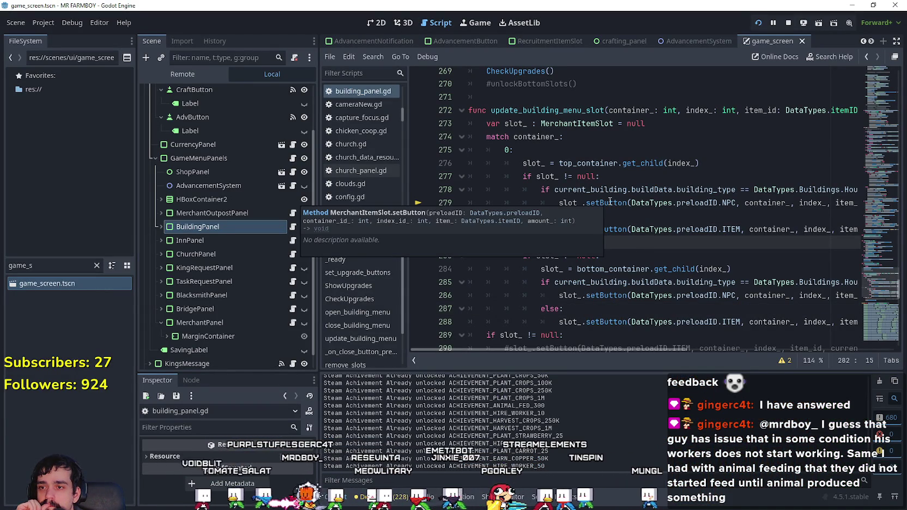
pyautogui.scroll(-2, 609, 202)
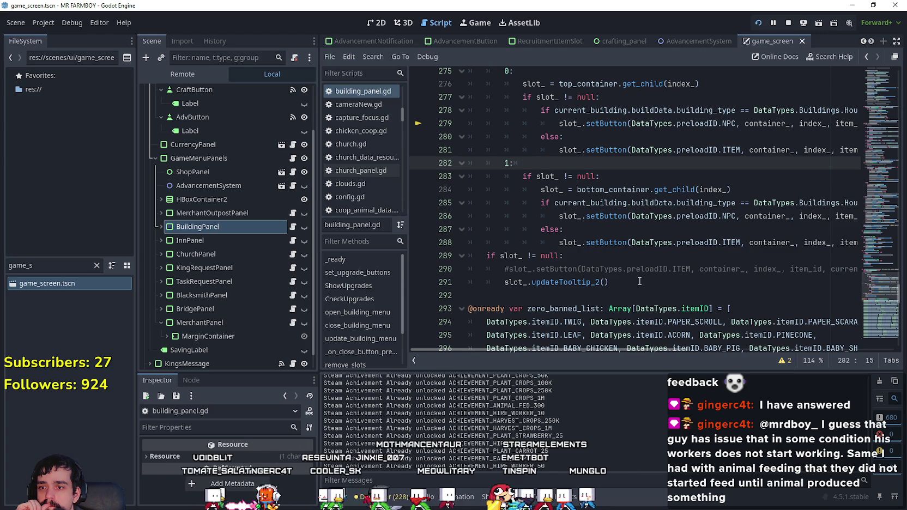
pyautogui.click(639, 281)
pyautogui.moveTo(603, 348)
pyautogui.mouseDown()
pyautogui.moveTo(671, 347)
pyautogui.moveTo(773, 366)
pyautogui.moveTo(580, 335)
pyautogui.mouseUp()
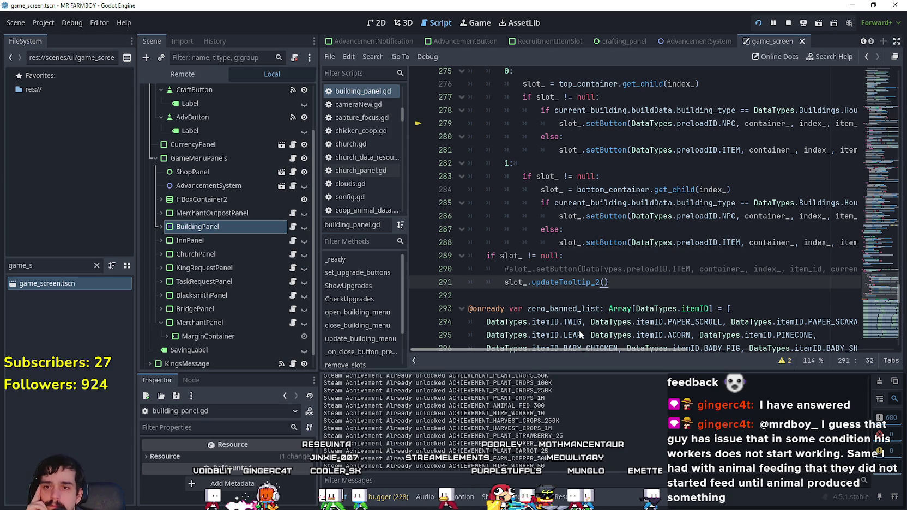
pyautogui.moveTo(579, 334); pyautogui.dragTo(671, 348)
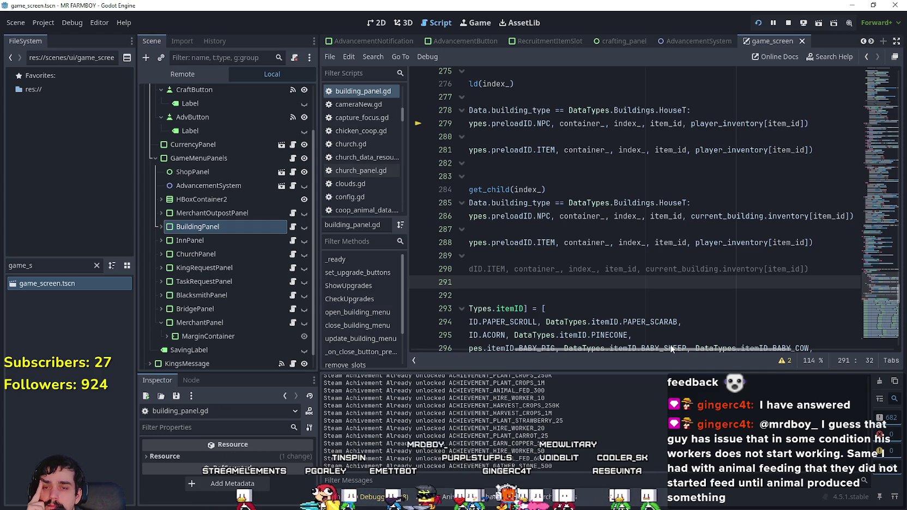
pyautogui.moveTo(671, 349); pyautogui.dragTo(722, 351)
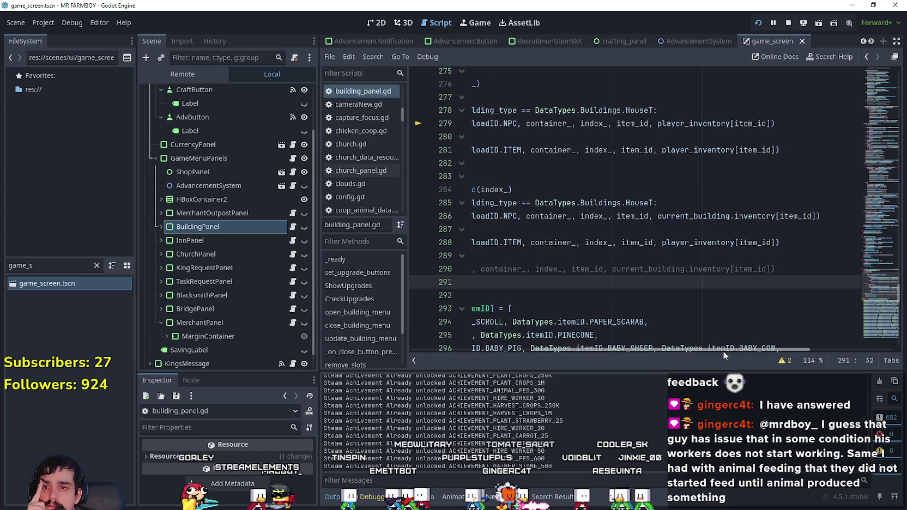
pyautogui.moveTo(722, 351)
pyautogui.mouseDown()
pyautogui.moveTo(583, 351)
pyautogui.moveTo(774, 351)
pyautogui.mouseUp()
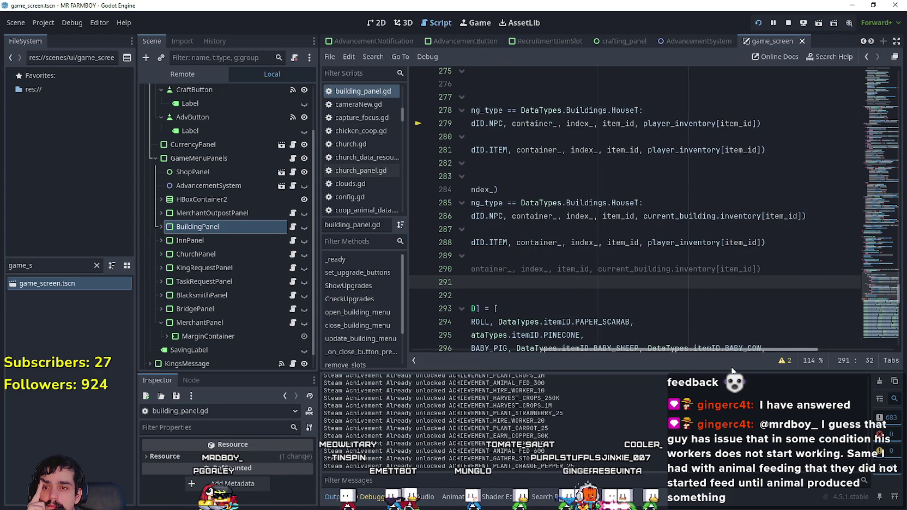
# Step: Replace player_inventory with current_building.inventory on line 288 and save the script
pyautogui.moveTo(698, 216)
pyautogui.mouseDown()
pyautogui.moveTo(853, 217)
pyautogui.moveTo(829, 217)
pyautogui.mouseUp()
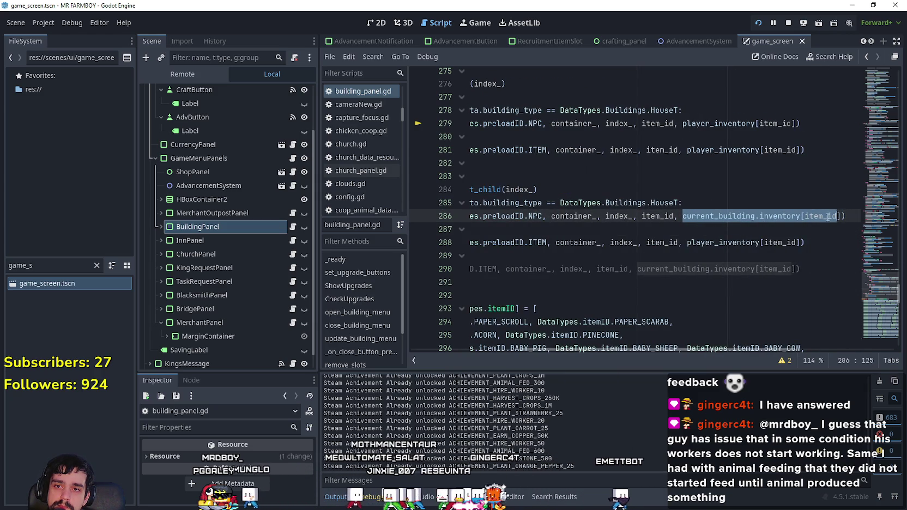
pyautogui.doubleClick(732, 243)
pyautogui.write('current_building.inventory')
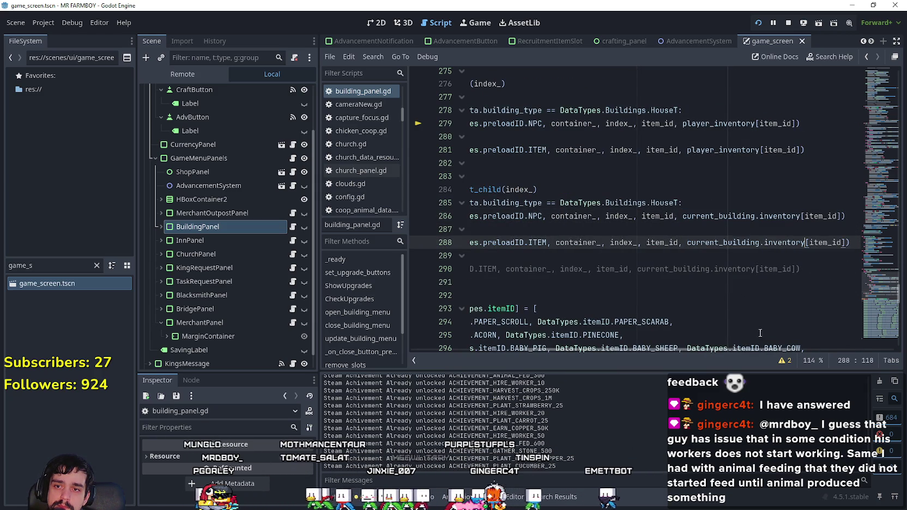
pyautogui.moveTo(723, 243); pyautogui.dragTo(880, 244)
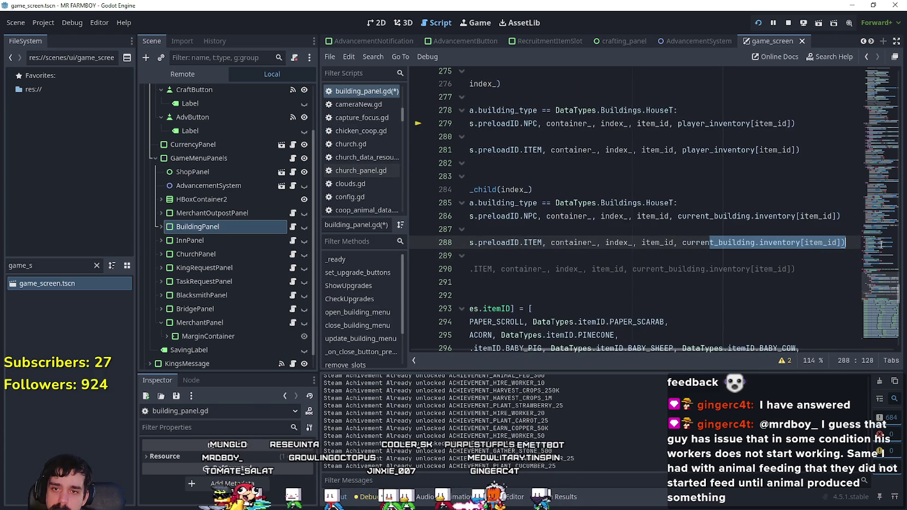
pyautogui.doubleClick(774, 242)
pyautogui.moveTo(545, 189)
pyautogui.mouseDown()
pyautogui.moveTo(491, 183)
pyautogui.moveTo(486, 170)
pyautogui.mouseUp()
pyautogui.click(619, 190)
pyautogui.hotkey('ctrl', 's')
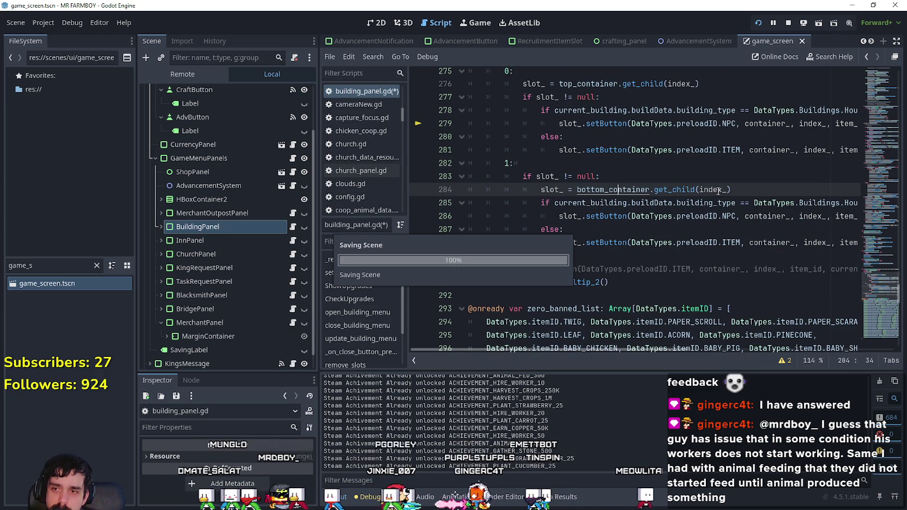
# Step: Inspect the slot_ variable on line 284 and its uses
pyautogui.click(738, 189)
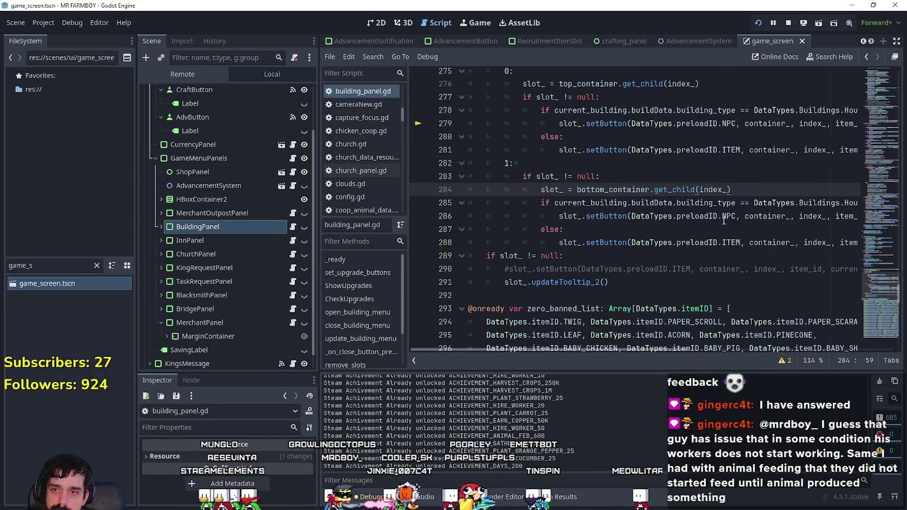
pyautogui.doubleClick(549, 190)
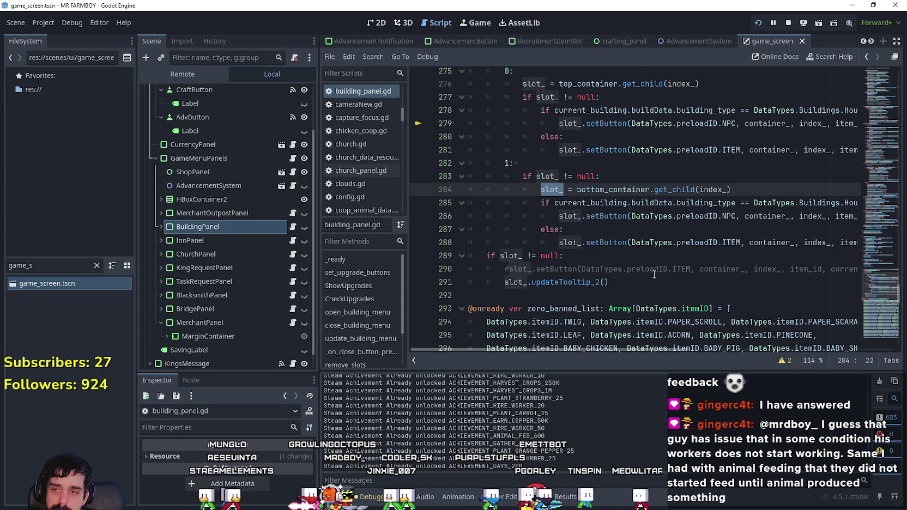
pyautogui.scroll(9, 656, 275)
# Step: Locate line 167's setButton call and try deleting item_2, then undo it
pyautogui.moveTo(876, 266); pyautogui.dragTo(875, 248)
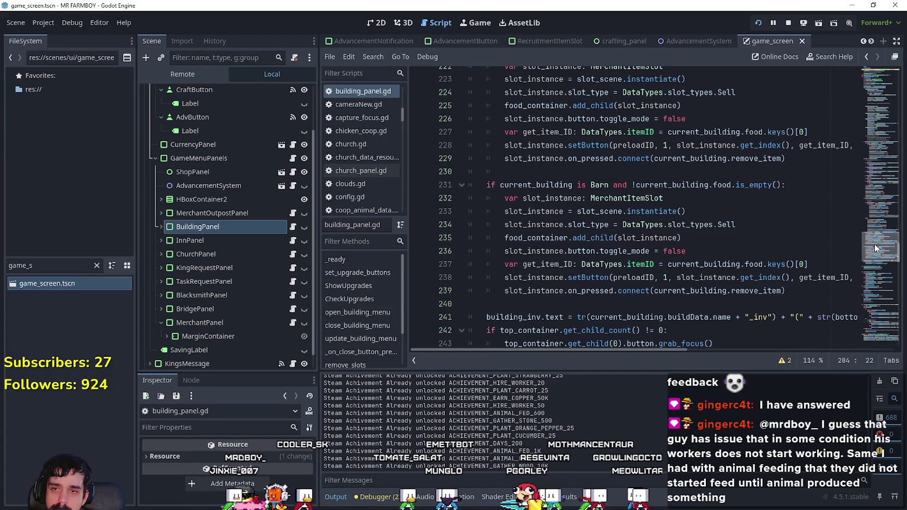
pyautogui.moveTo(876, 249); pyautogui.dragTo(878, 194)
pyautogui.doubleClick(703, 239)
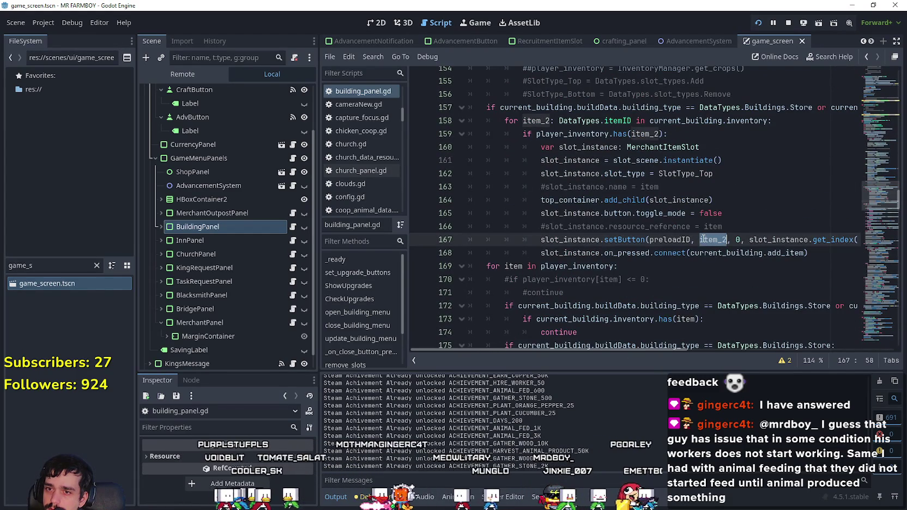
pyautogui.moveTo(610, 347); pyautogui.dragTo(717, 351)
pyautogui.press('BackSpace')
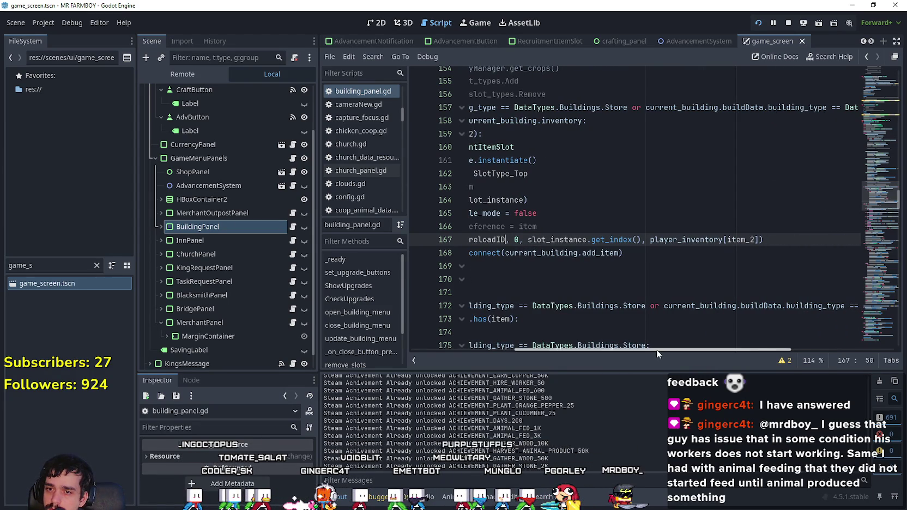
pyautogui.hotkey('ctrl', 'z')
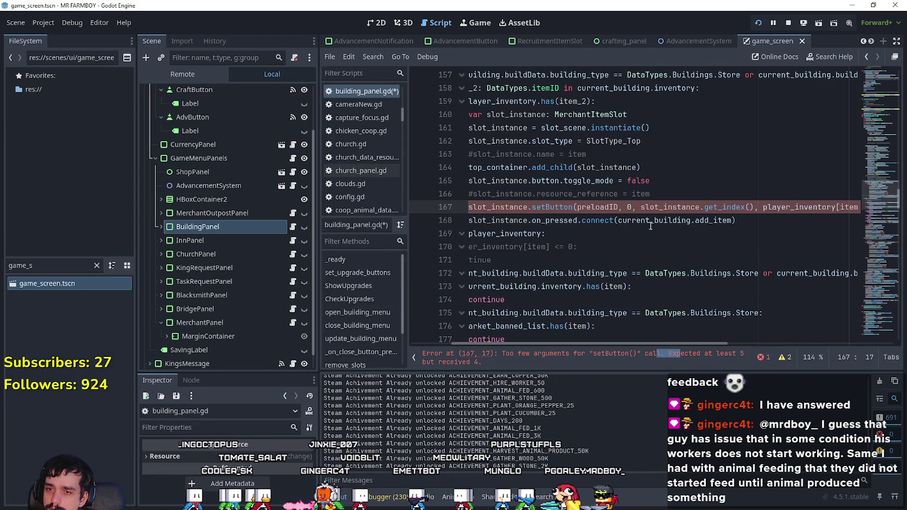
pyautogui.scroll(-7, 666, 234)
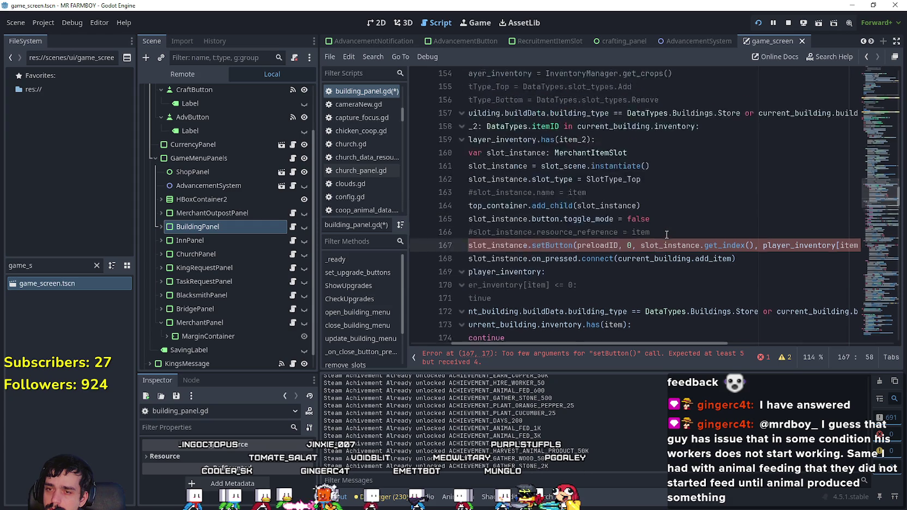
pyautogui.scroll(-1, 719, 261)
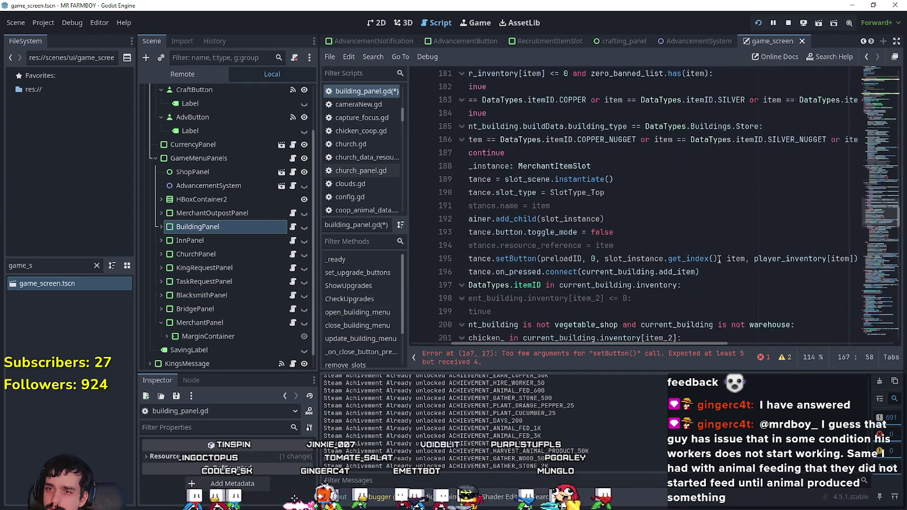
pyautogui.scroll(6, 721, 258)
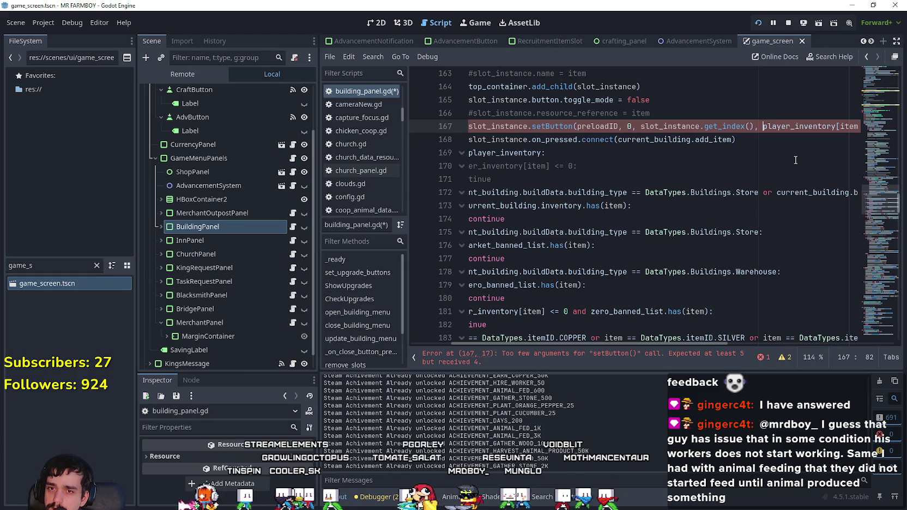
# Step: Add 'item_2,' as setButton's fourth argument on line 167 and save building_panel.gd
pyautogui.write('tem,')
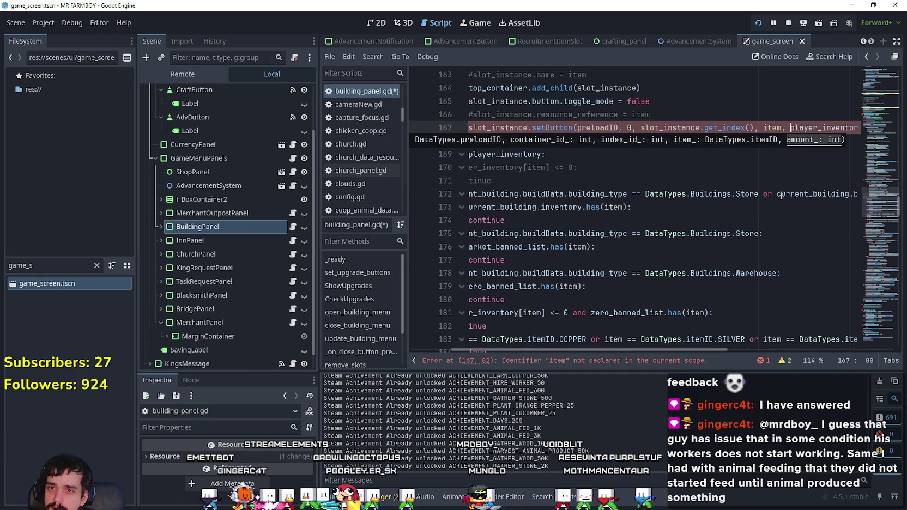
pyautogui.hscroll(5, 709, 353)
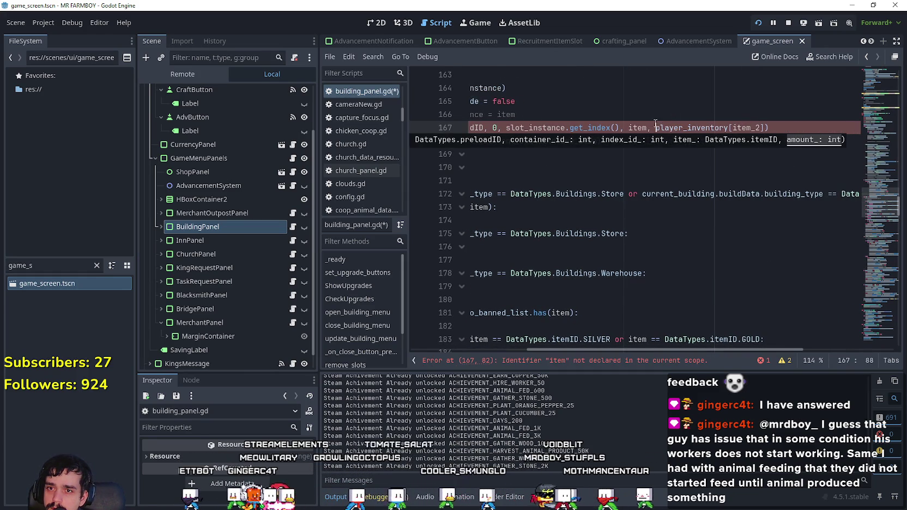
pyautogui.press('Left')
pyautogui.write('_2')
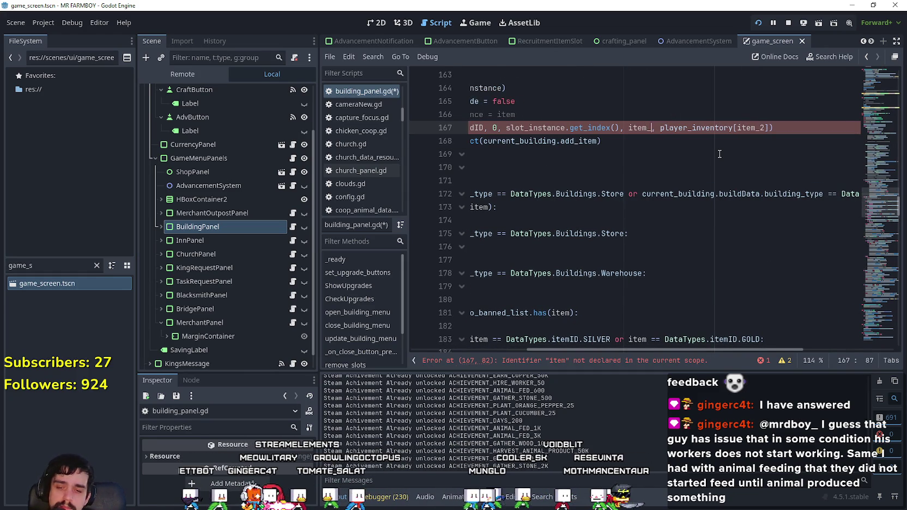
pyautogui.click(603, 152)
pyautogui.scroll(3, 604, 150)
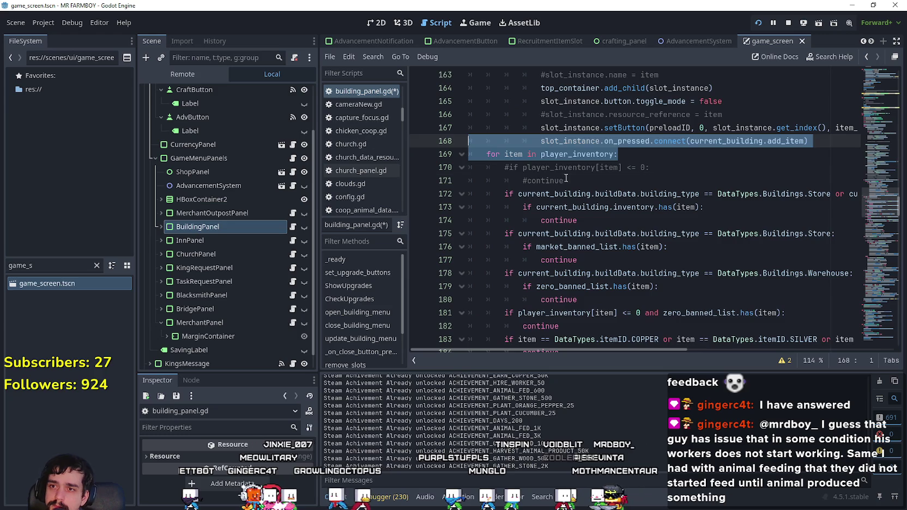
pyautogui.moveTo(554, 193); pyautogui.dragTo(567, 200)
pyautogui.hotkey('ctrl', 's')
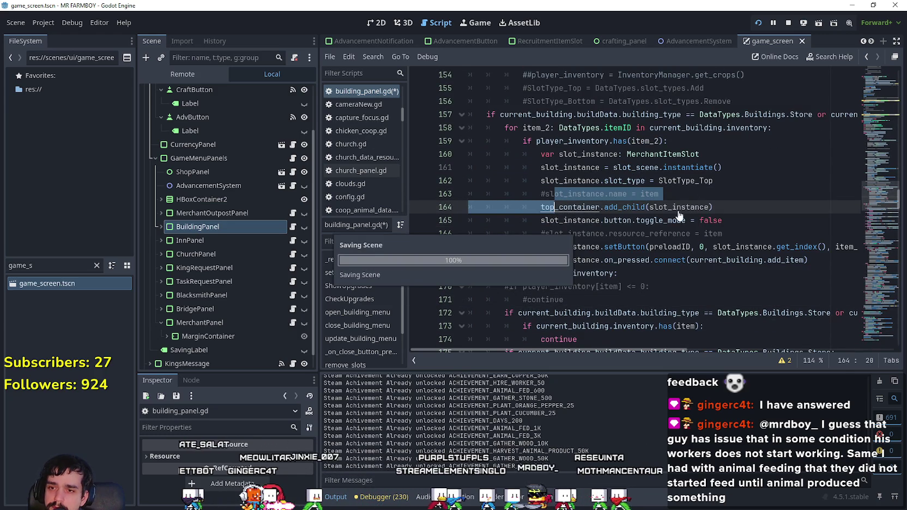
# Step: Move to the player_inventory loop line and go back to the game's House panel
pyautogui.click(659, 233)
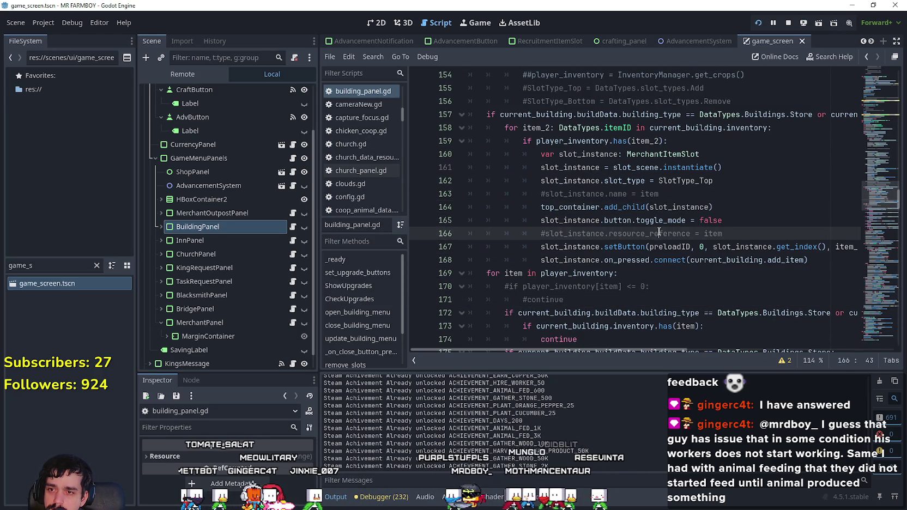
pyautogui.scroll(-2, 659, 229)
pyautogui.press('Down')
pyautogui.press('Down')
pyautogui.press('Down')
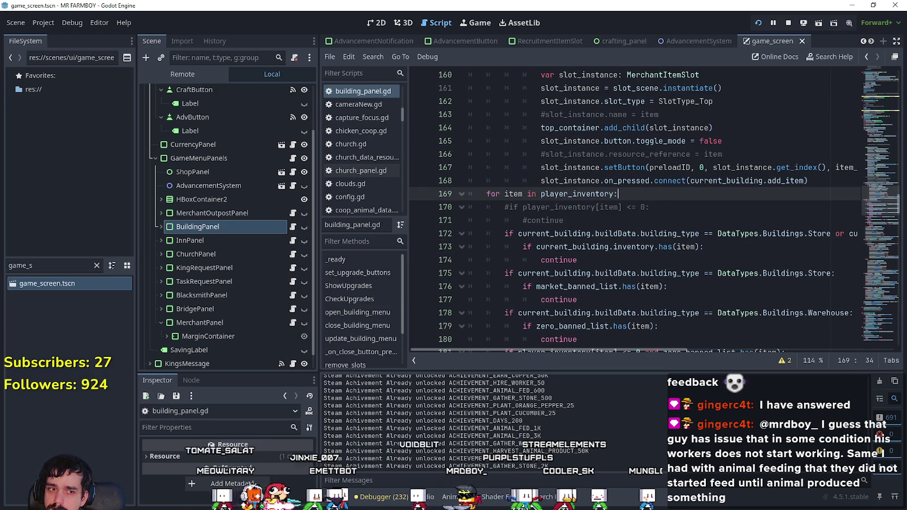
pyautogui.press('e')
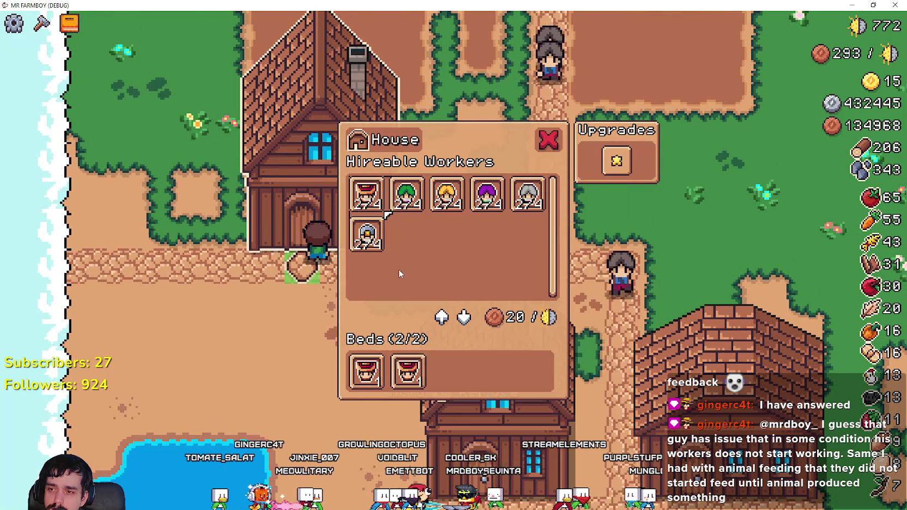
# Step: Evict both workers from the House beds
pyautogui.click(408, 375)
pyautogui.click(394, 379)
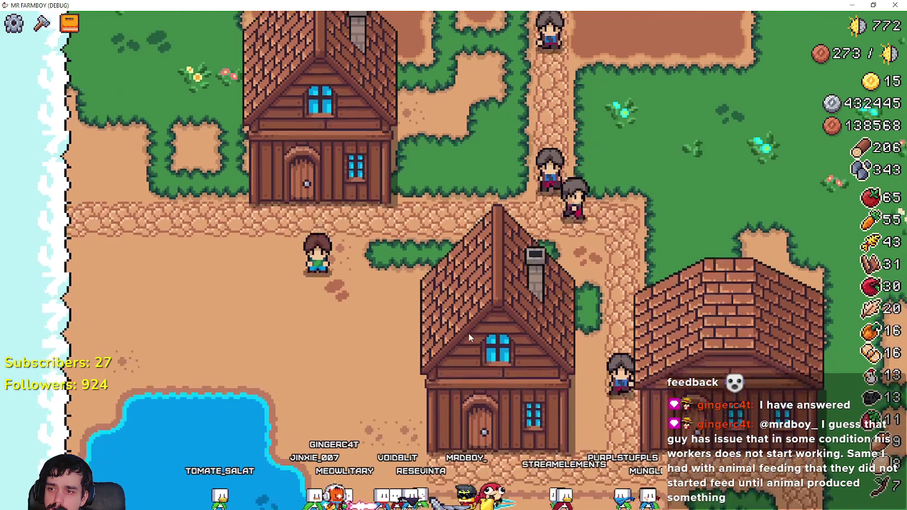
pyautogui.press('e')
# Step: Hire two Farmers from the House's Hireable Workers list
pyautogui.click(376, 209)
pyautogui.press('s')
pyautogui.press('w')
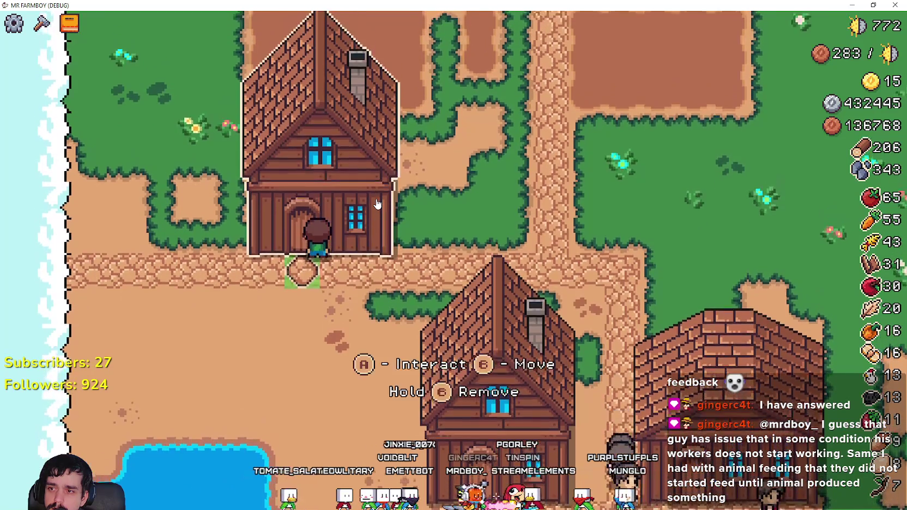
pyautogui.press('e')
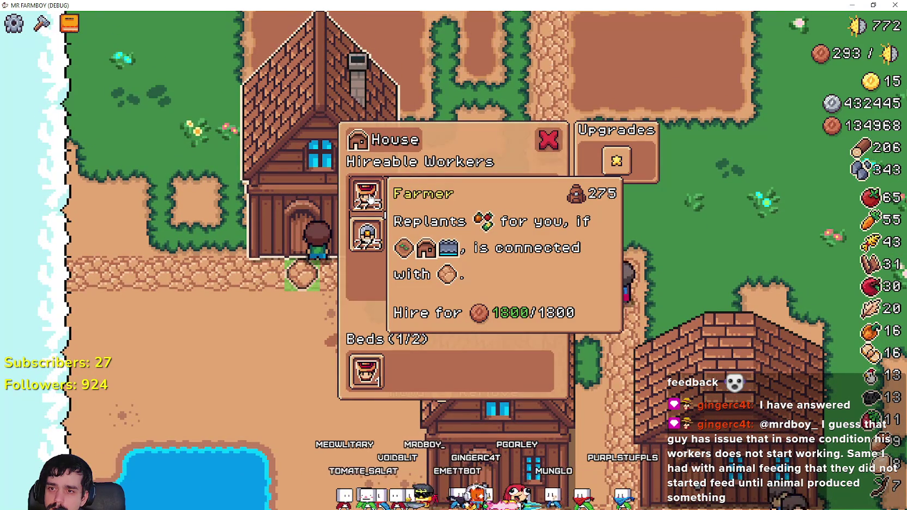
pyautogui.click(366, 197)
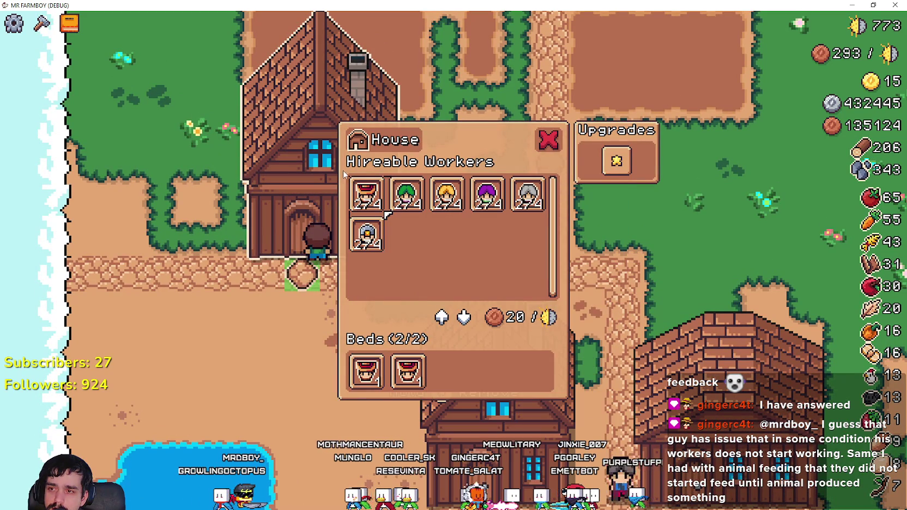
# Step: Reopen the House panel, evict both bed workers (Beds 0/2), and return to Godot
pyautogui.press('Escape')
pyautogui.click(360, 186)
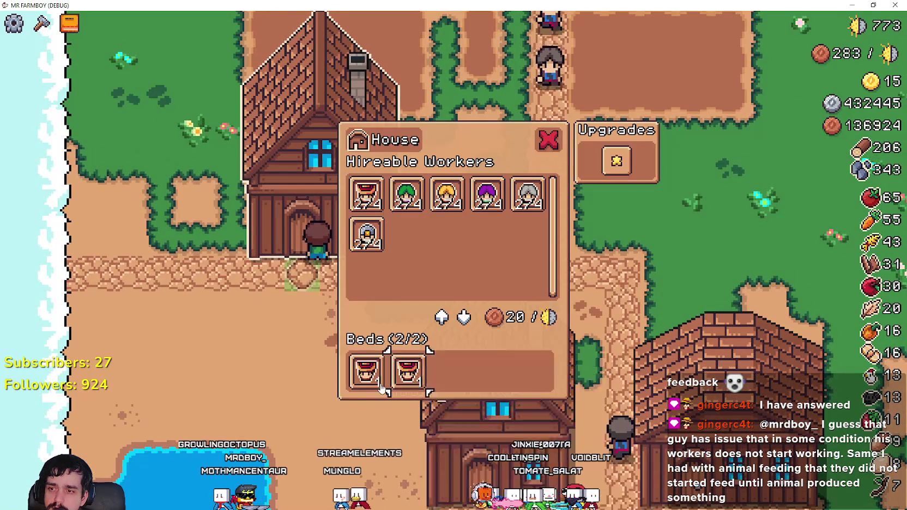
pyautogui.click(408, 373)
pyautogui.click(374, 374)
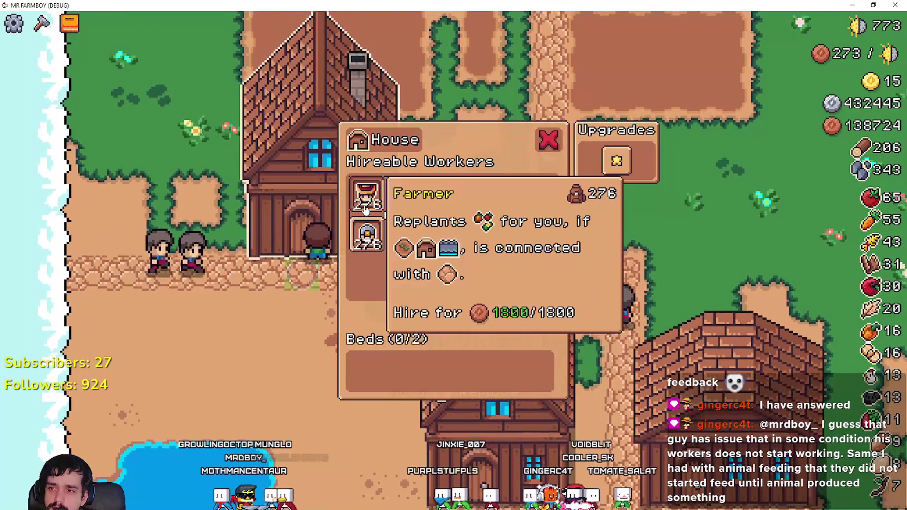
pyautogui.hotkey('alt', 'Tab')
pyautogui.scroll(-9, 592, 256)
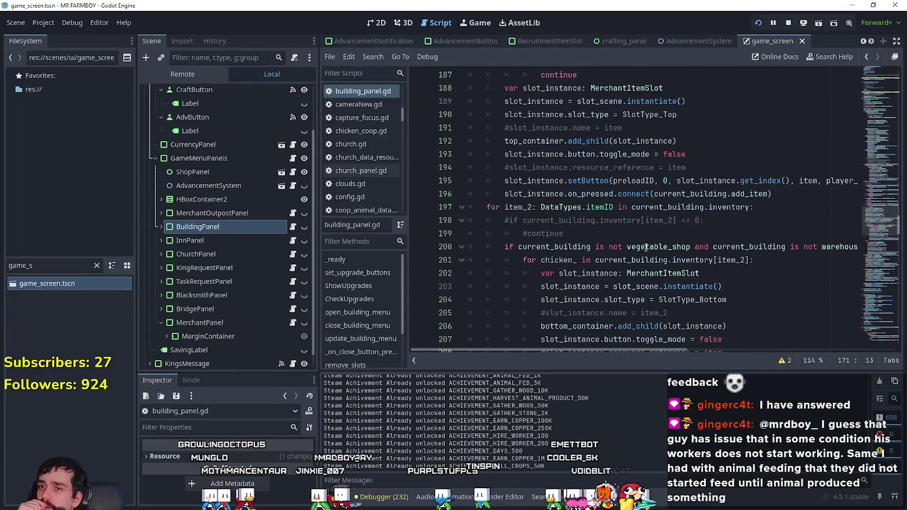
# Step: Scroll to update_building_menu_slot, check lines 276–282 and the else branch, then switch to the game
pyautogui.scroll(-16, 645, 247)
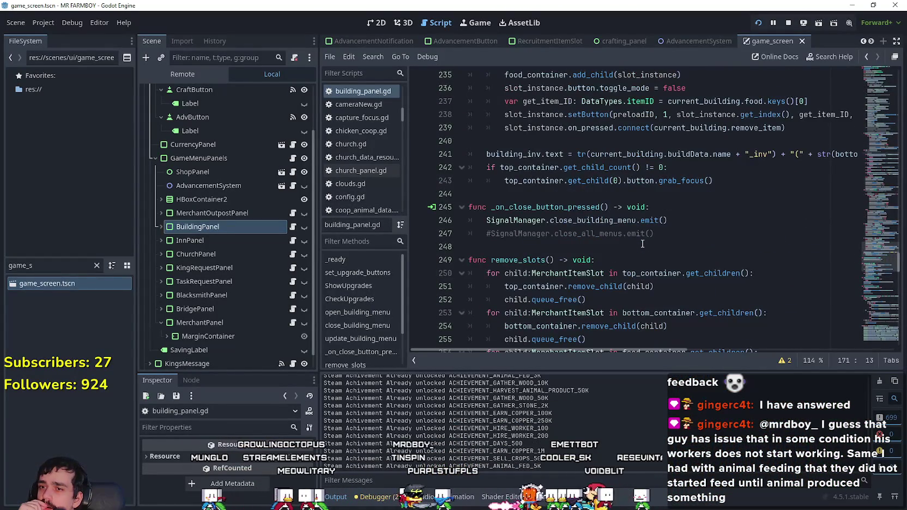
pyautogui.scroll(-13, 642, 244)
pyautogui.scroll(-8, 638, 243)
pyautogui.moveTo(874, 326)
pyautogui.mouseDown()
pyautogui.moveTo(875, 334)
pyautogui.moveTo(878, 293)
pyautogui.mouseUp()
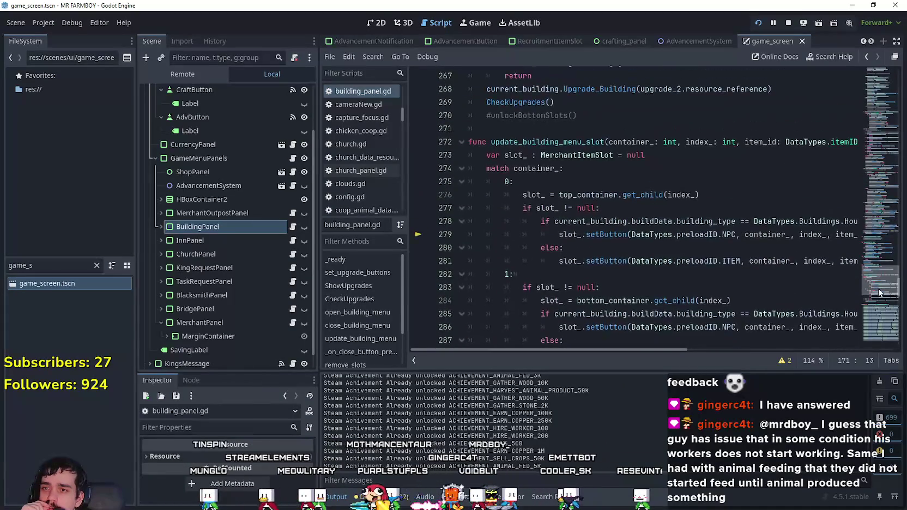
pyautogui.click(604, 275)
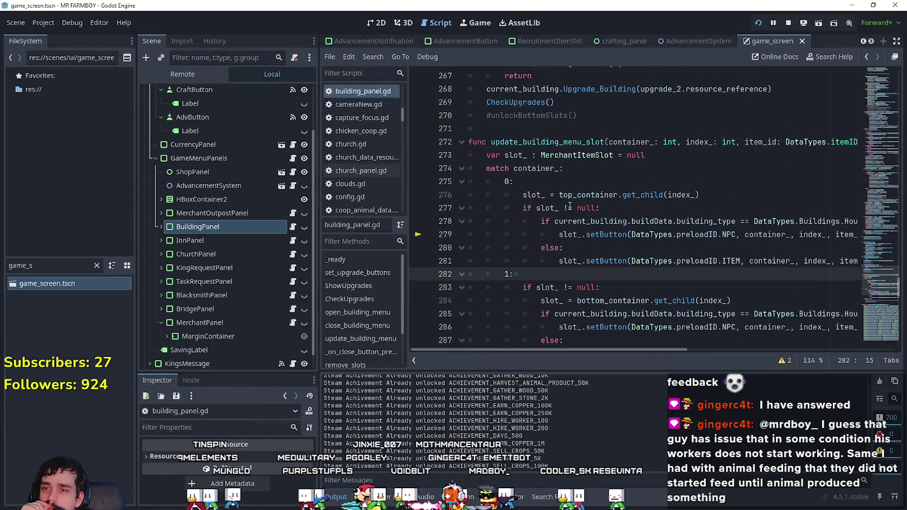
pyautogui.doubleClick(541, 194)
pyautogui.click(517, 250)
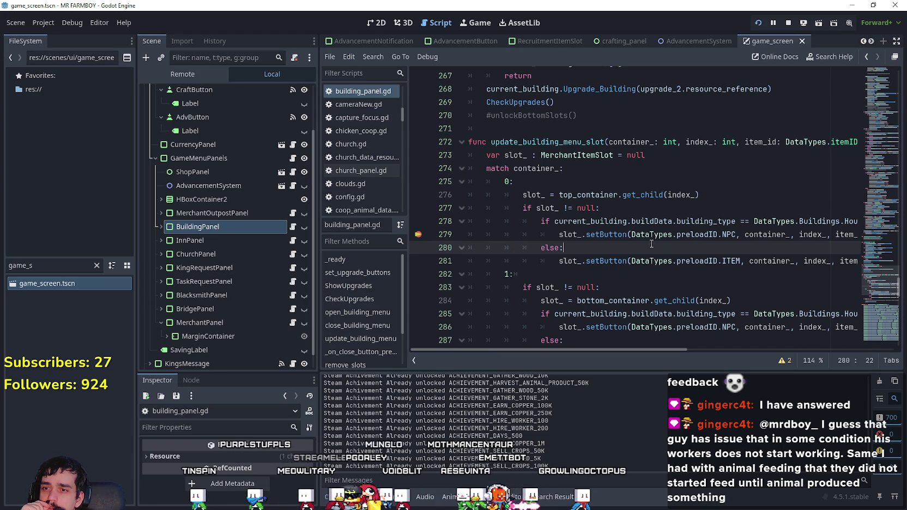
pyautogui.press('F5')
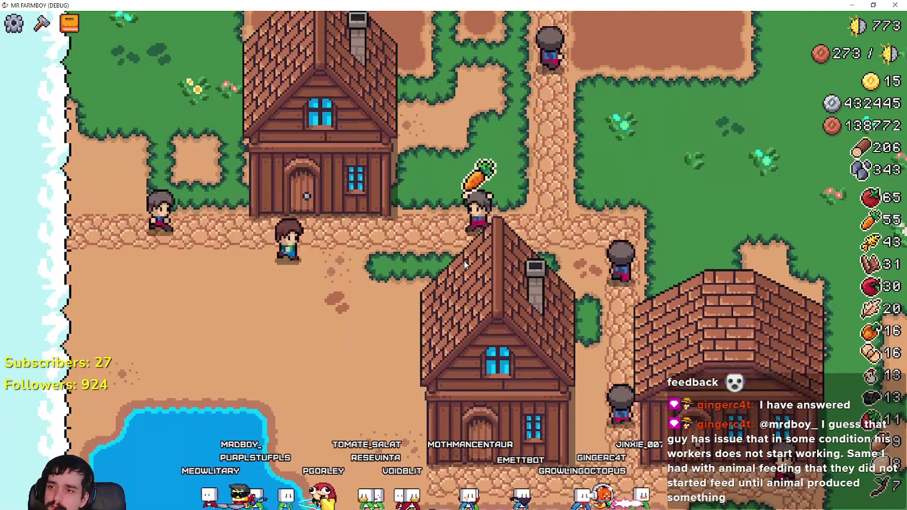
# Step: Hit the line-279 breakpoint from the game and look up setButton's definition in merchant_item_slot.gd
pyautogui.click(464, 261)
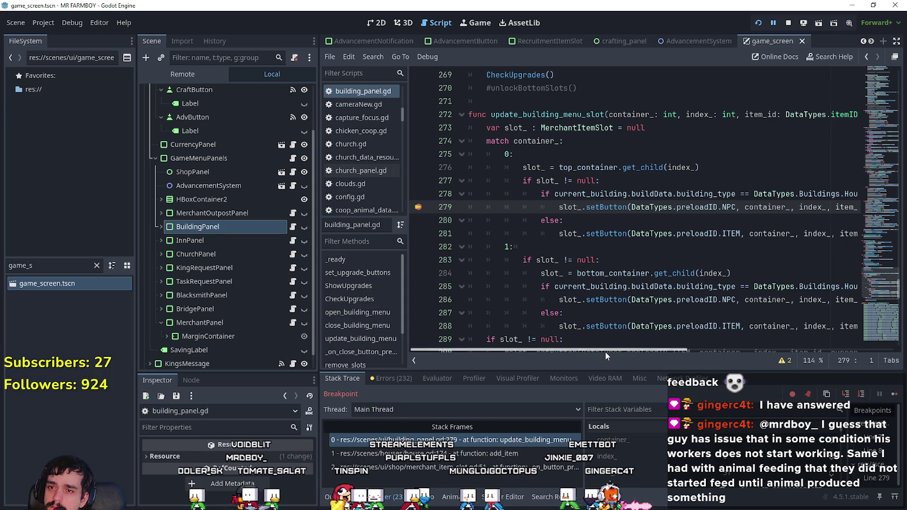
pyautogui.moveTo(607, 347)
pyautogui.mouseDown()
pyautogui.moveTo(653, 347)
pyautogui.moveTo(571, 345)
pyautogui.mouseUp()
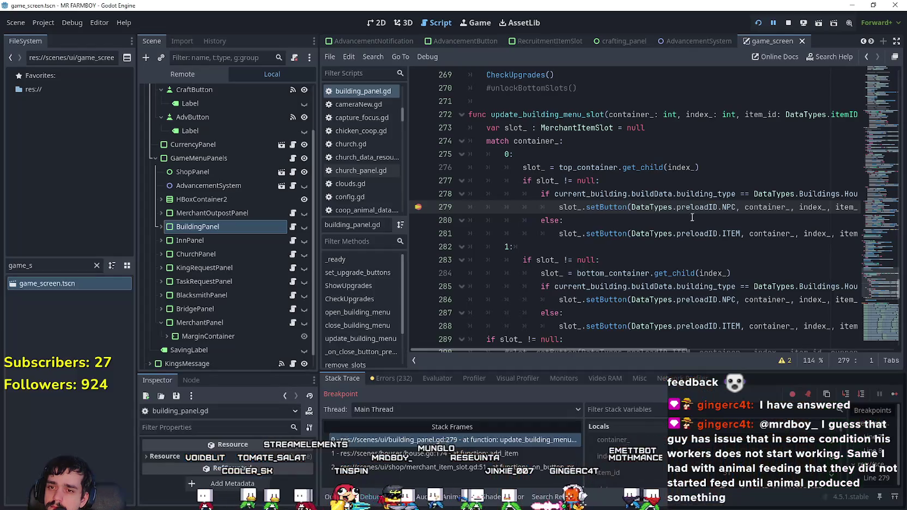
pyautogui.click(613, 207)
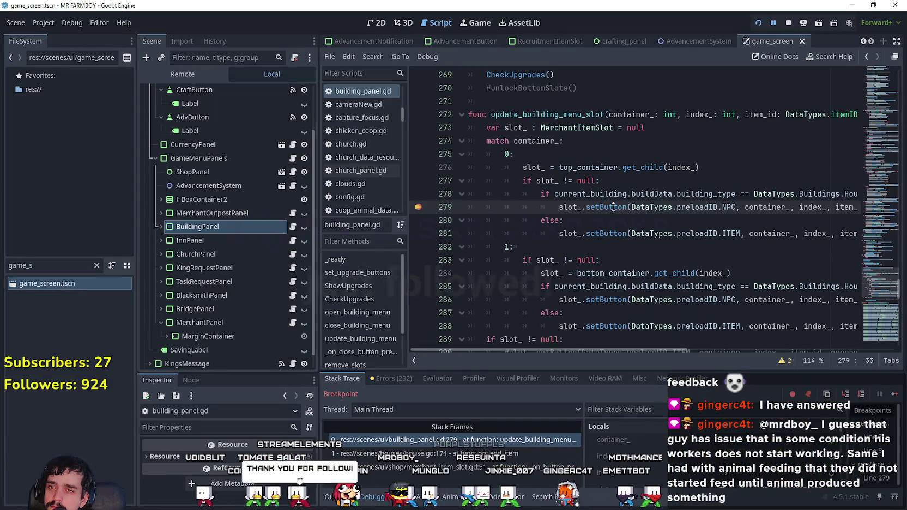
pyautogui.rightClick(600, 208)
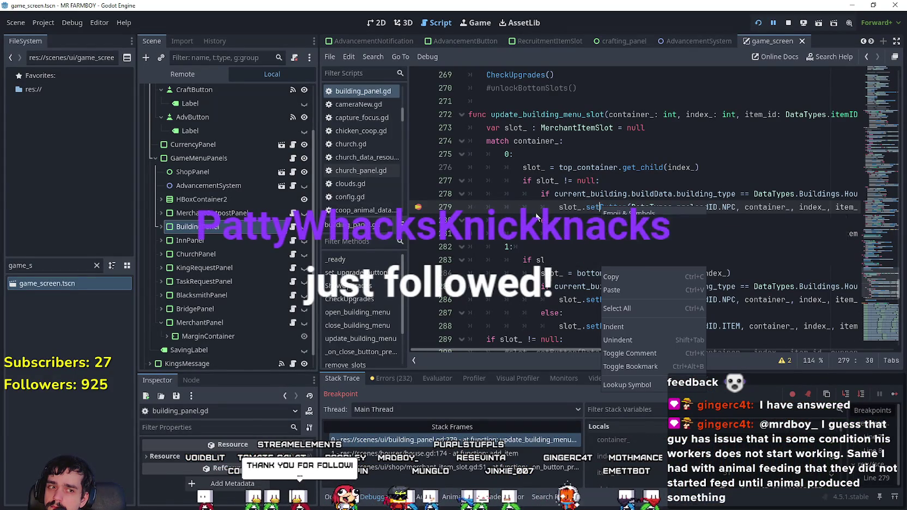
pyautogui.click(620, 384)
pyautogui.scroll(-2, 555, 263)
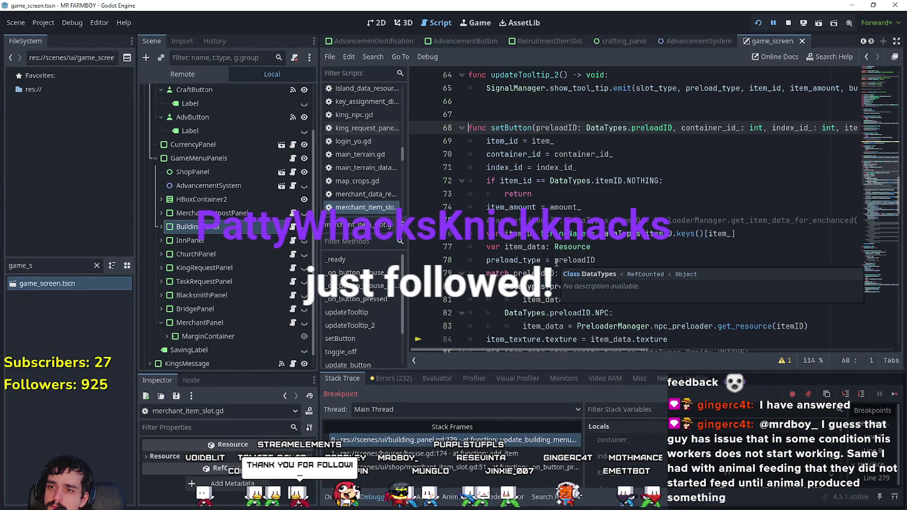
pyautogui.click(612, 167)
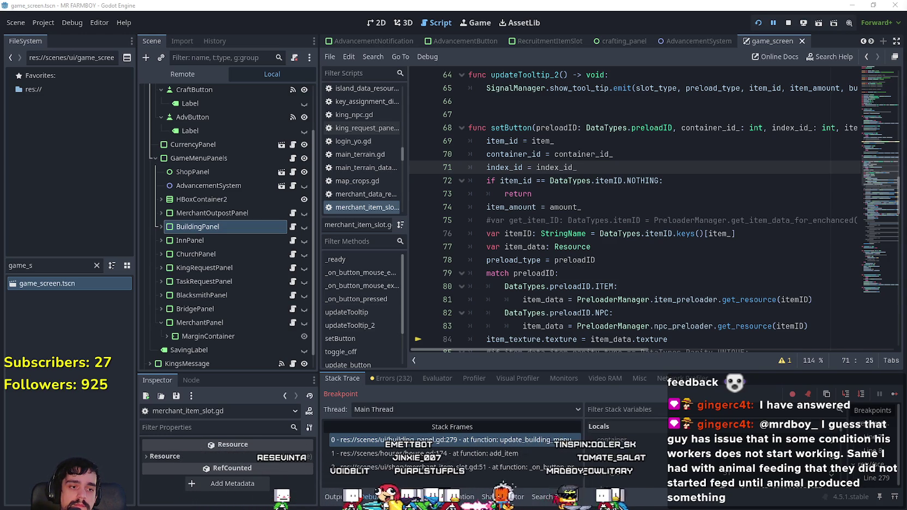
pyautogui.press('F12')
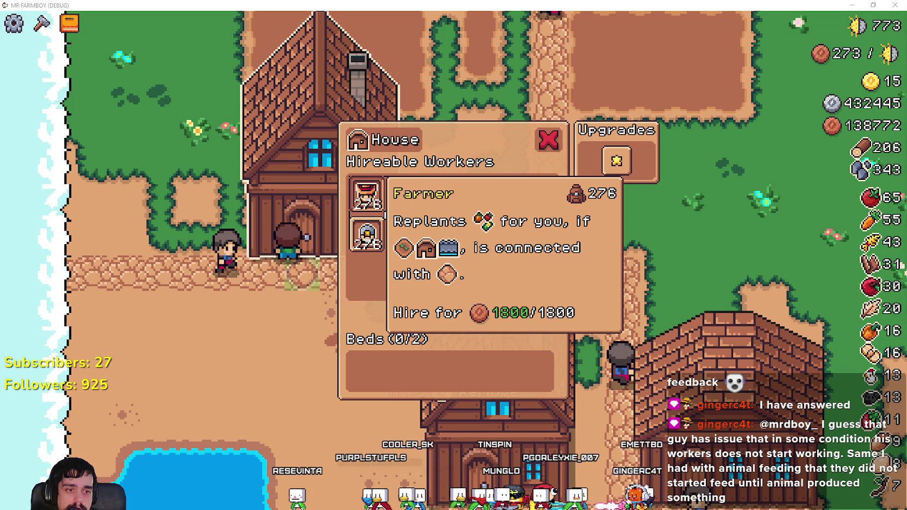
pyautogui.click(367, 196)
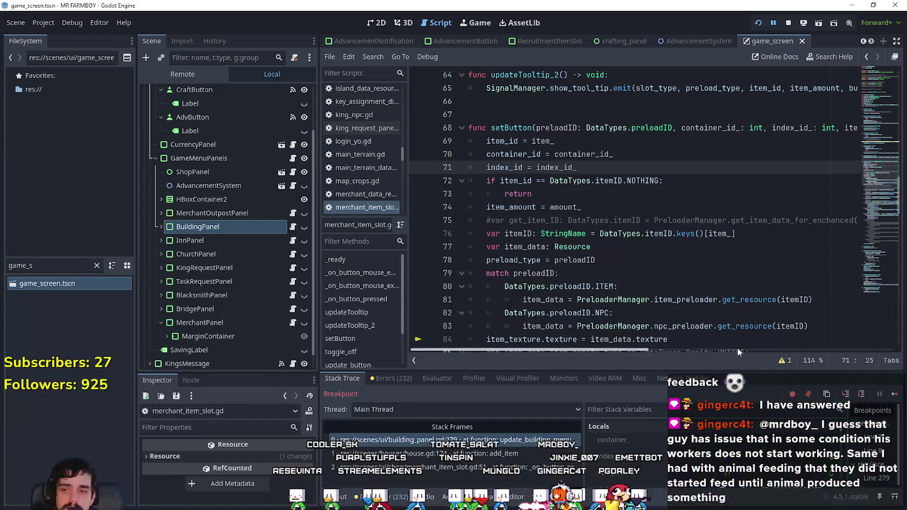
# Step: Read setButton's NPC branch on lines 82–84 of merchant_item_slot.gd
pyautogui.scroll(-2, 593, 249)
pyautogui.click(582, 261)
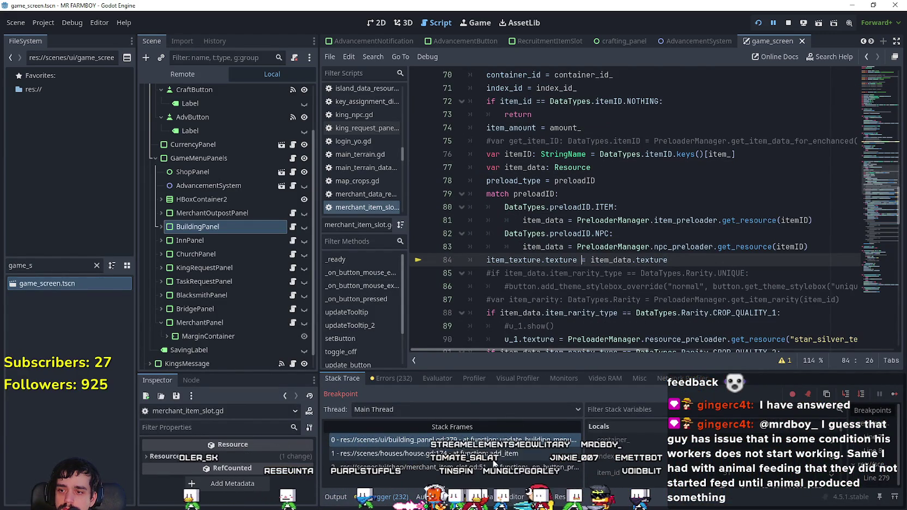
pyautogui.click(523, 233)
pyautogui.scroll(2, 521, 242)
pyautogui.scroll(-3, 520, 241)
pyautogui.click(521, 240)
pyautogui.scroll(4, 520, 240)
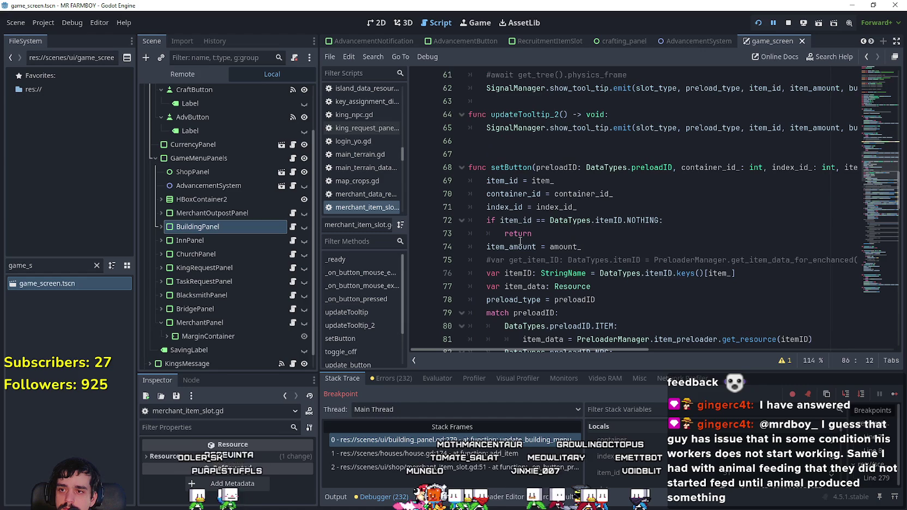
# Step: Step through the stack frames house.gd:174, merchant_item_slot.gd:51 and building_panel.gd:279
pyautogui.click(478, 453)
pyautogui.click(478, 467)
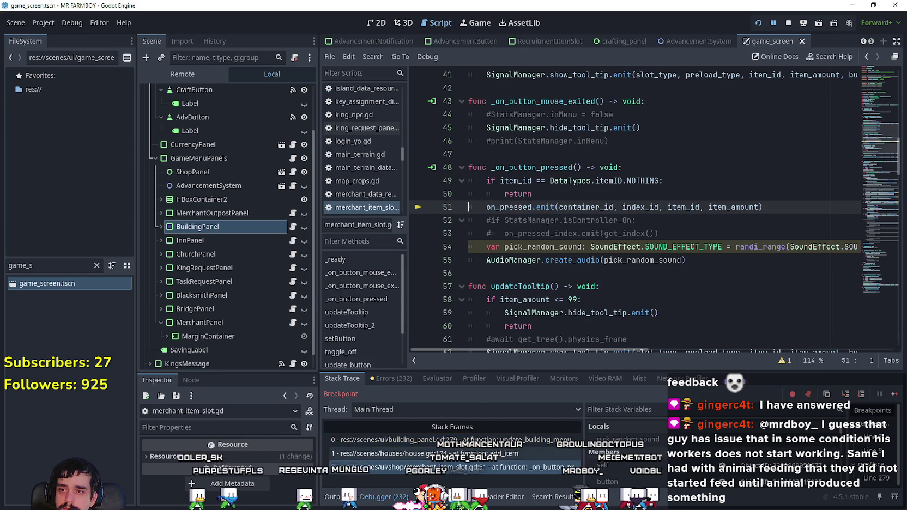
pyautogui.click(479, 439)
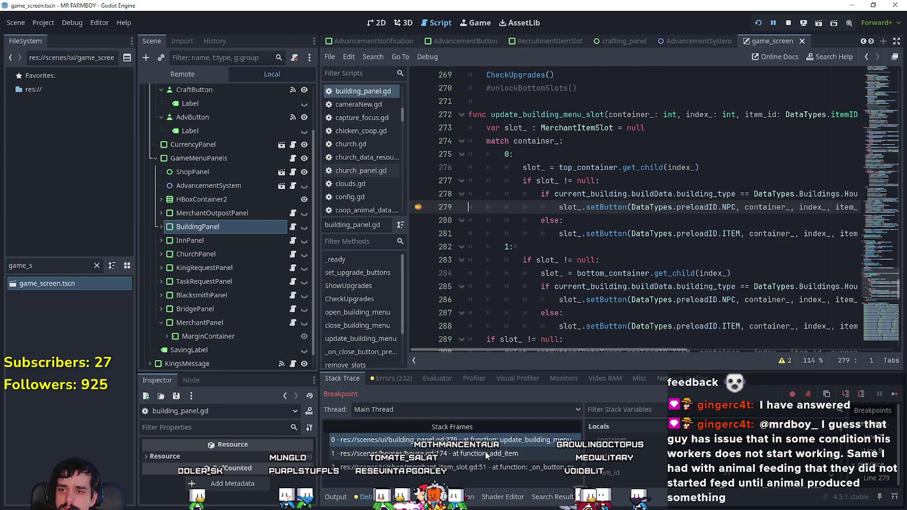
pyautogui.click(536, 250)
pyautogui.click(504, 466)
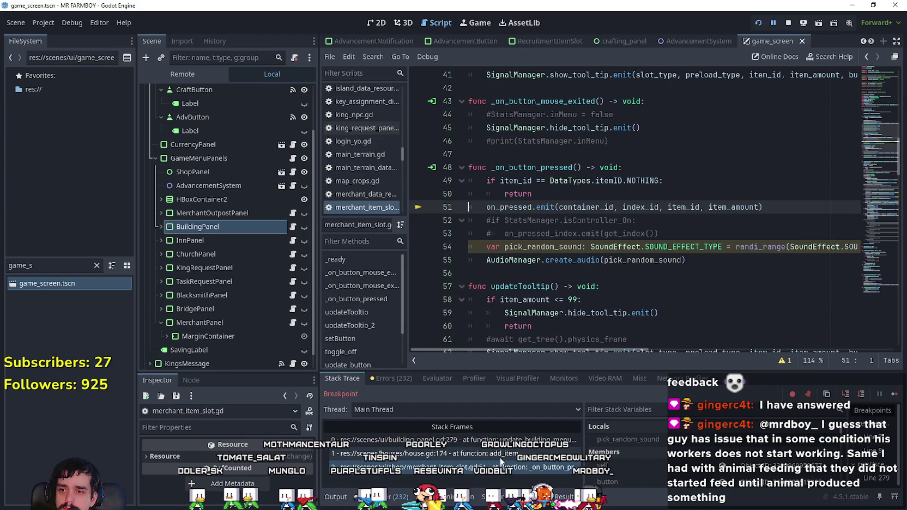
pyautogui.click(504, 453)
pyautogui.click(508, 220)
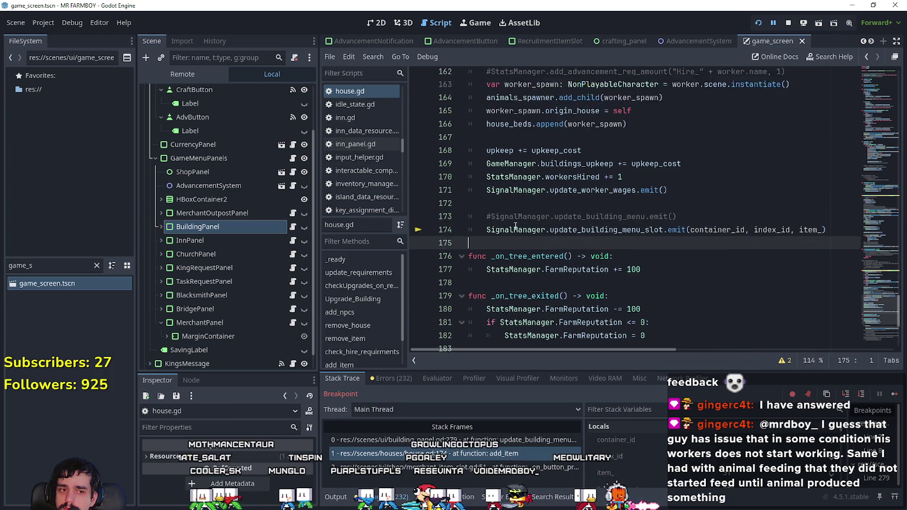
pyautogui.scroll(2, 508, 223)
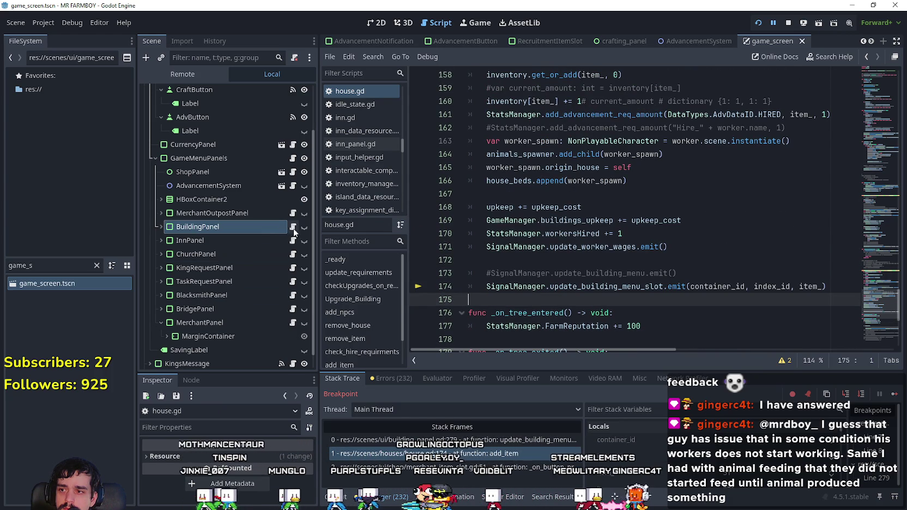
pyautogui.scroll(-2, 575, 254)
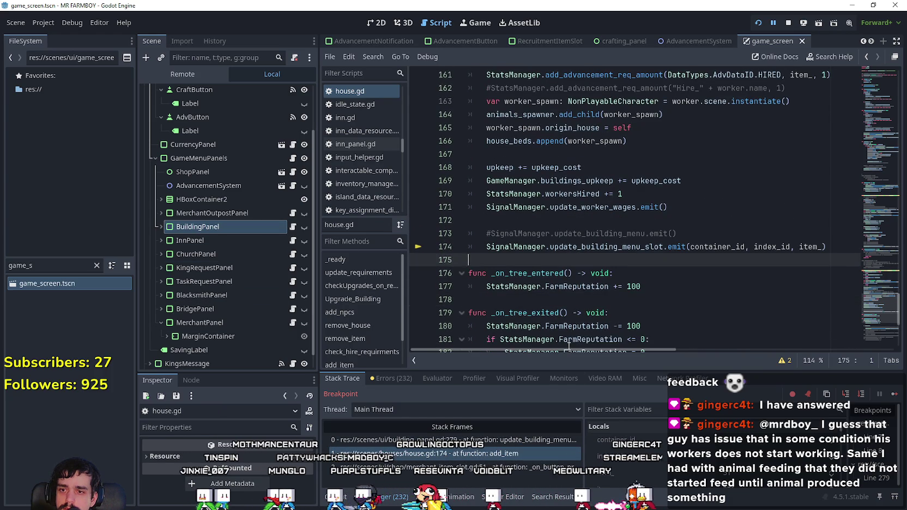
# Step: Return to building_panel.gd line 279 and jump to the setButton definition again
pyautogui.click(491, 467)
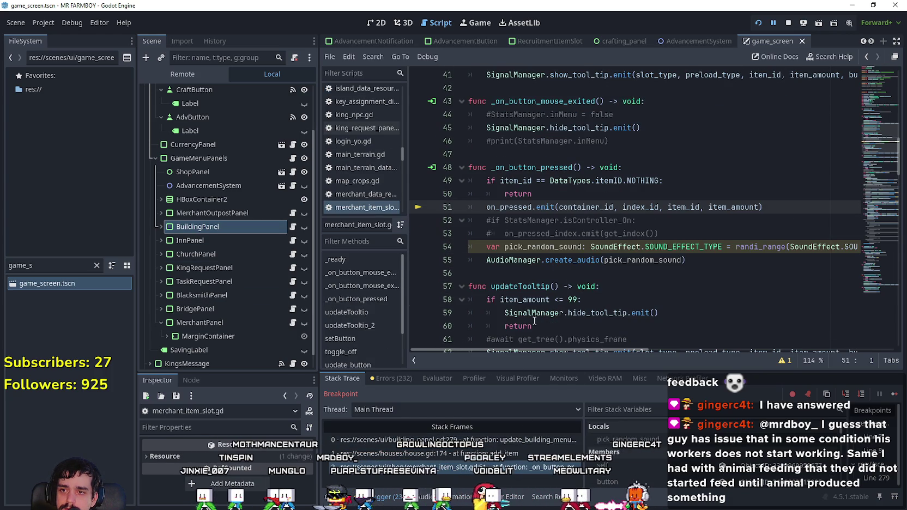
pyautogui.click(504, 440)
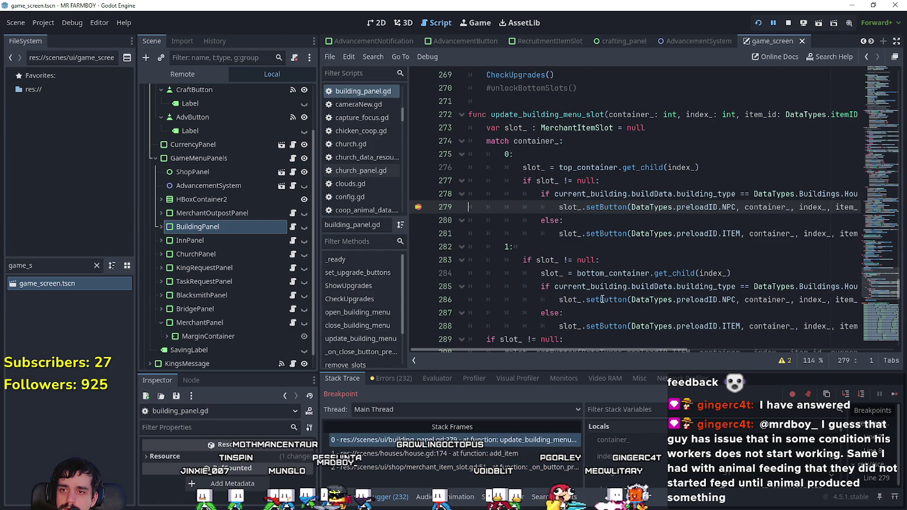
pyautogui.rightClick(611, 207)
pyautogui.click(640, 383)
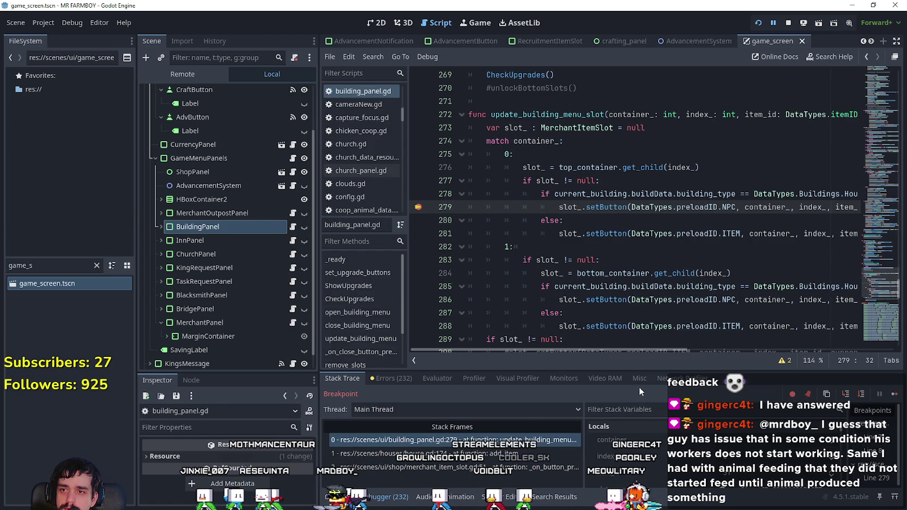
pyautogui.click(581, 286)
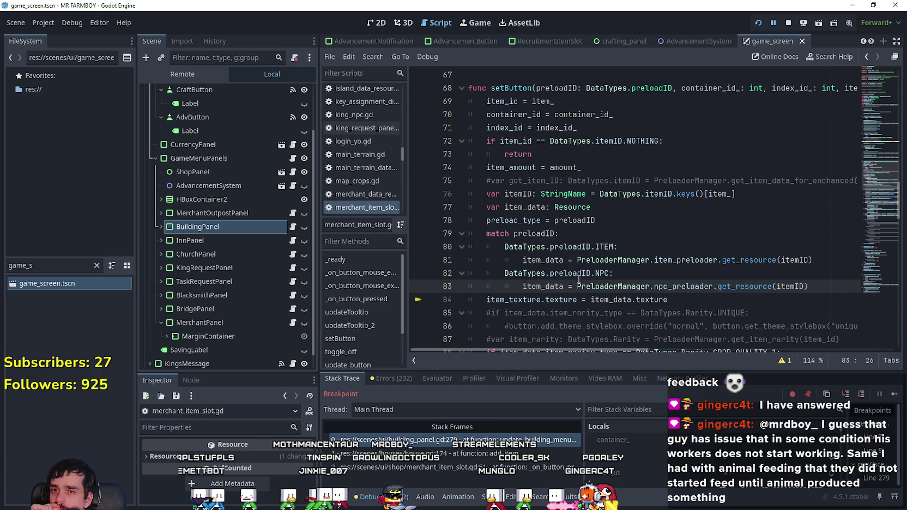
# Step: Read through the setButton function in merchant_item_slot.gd
pyautogui.moveTo(579, 279)
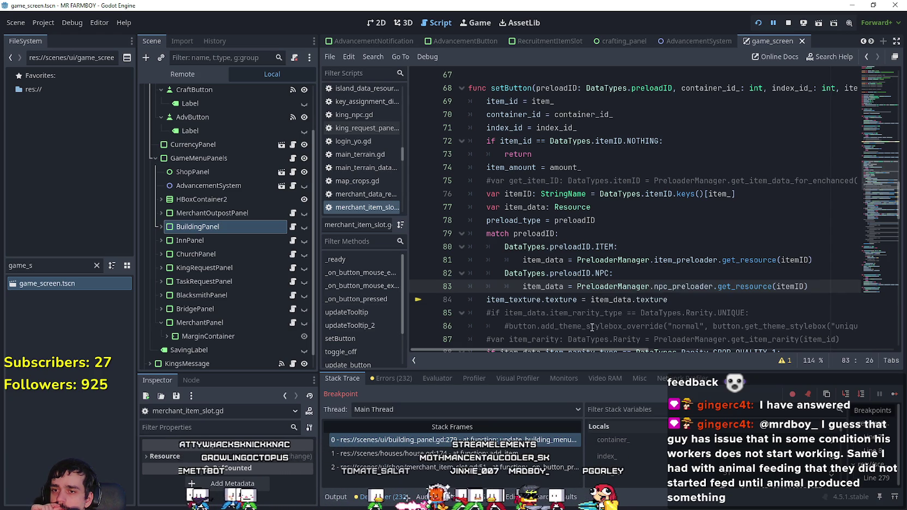
pyautogui.scroll(-7, 573, 289)
pyautogui.scroll(-10, 569, 291)
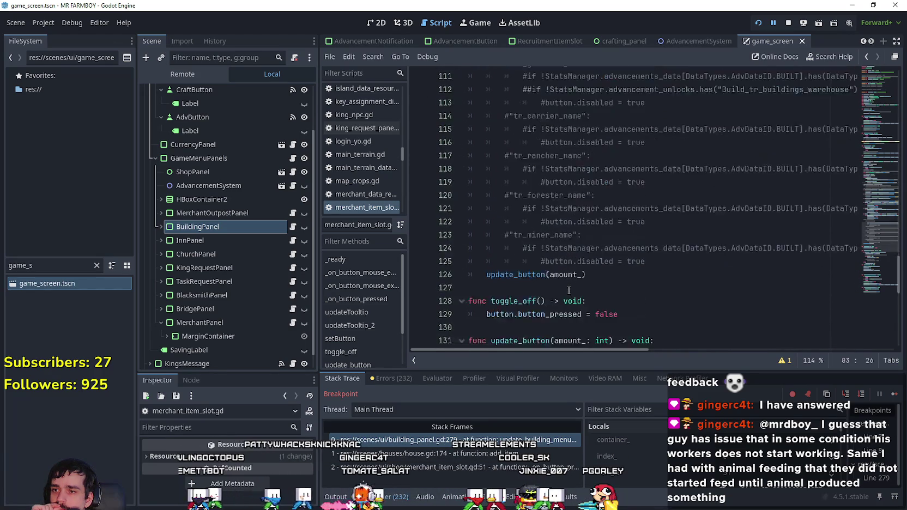
pyautogui.scroll(7, 569, 291)
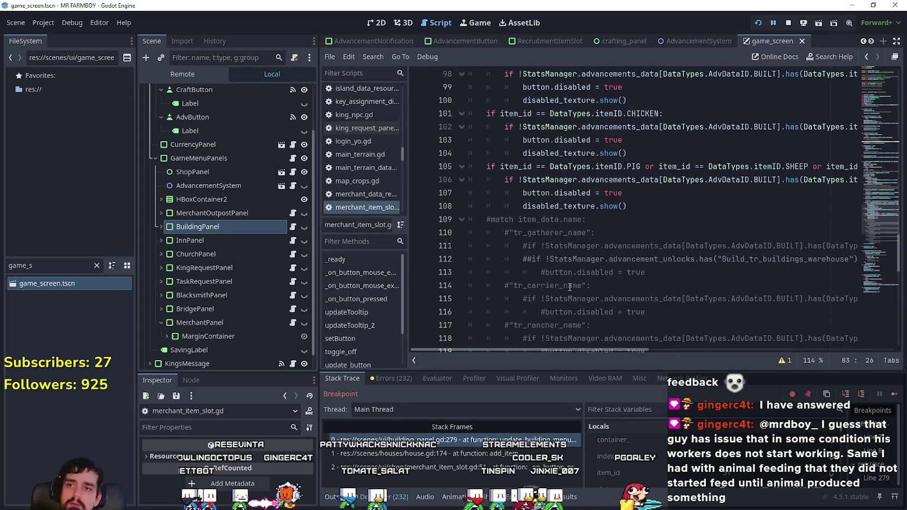
pyautogui.scroll(11, 595, 201)
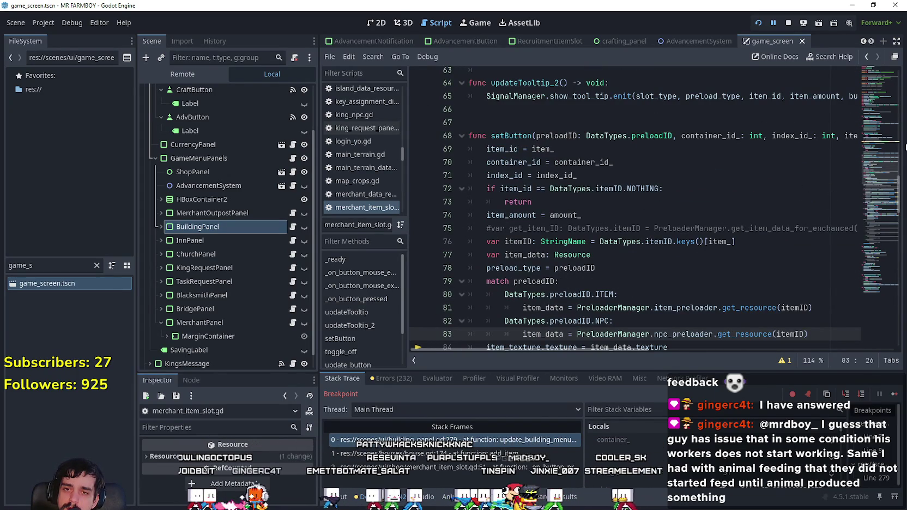
pyautogui.scroll(-3, 874, 167)
pyautogui.scroll(4, 872, 167)
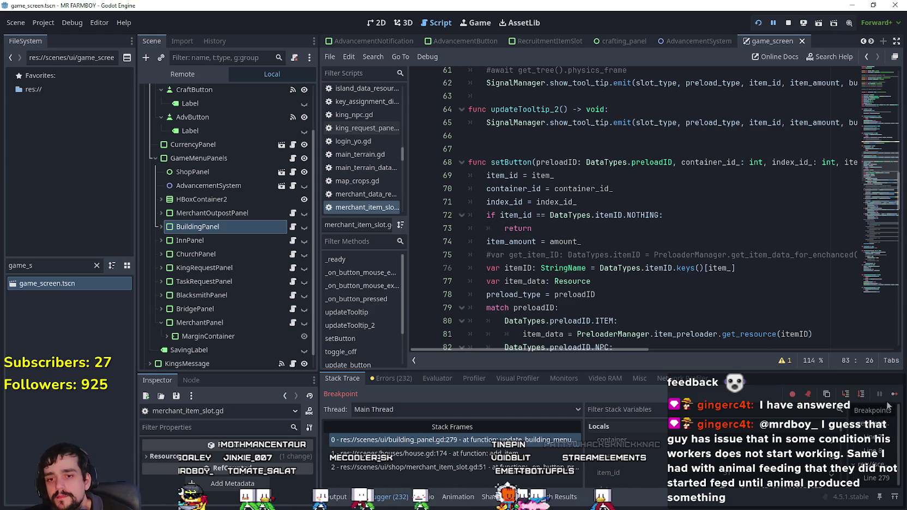
pyautogui.moveTo(642, 352)
pyautogui.mouseDown()
pyautogui.moveTo(770, 350)
pyautogui.moveTo(562, 333)
pyautogui.mouseUp()
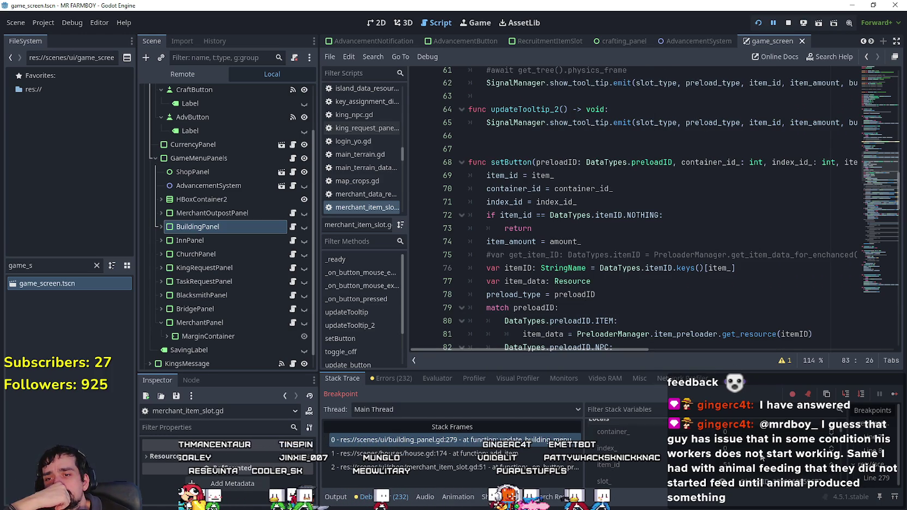
pyautogui.scroll(-2, 761, 457)
pyautogui.scroll(2, 758, 445)
pyautogui.scroll(-3, 757, 443)
pyautogui.scroll(3, 749, 461)
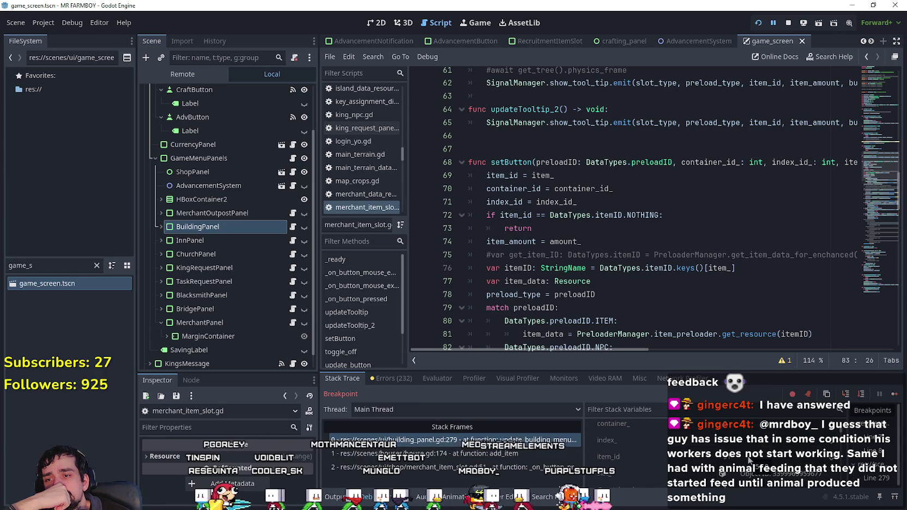
pyautogui.scroll(-2, 750, 460)
# Step: Inspect the amount_ parameter on line 74 and its uses
pyautogui.doubleClick(565, 241)
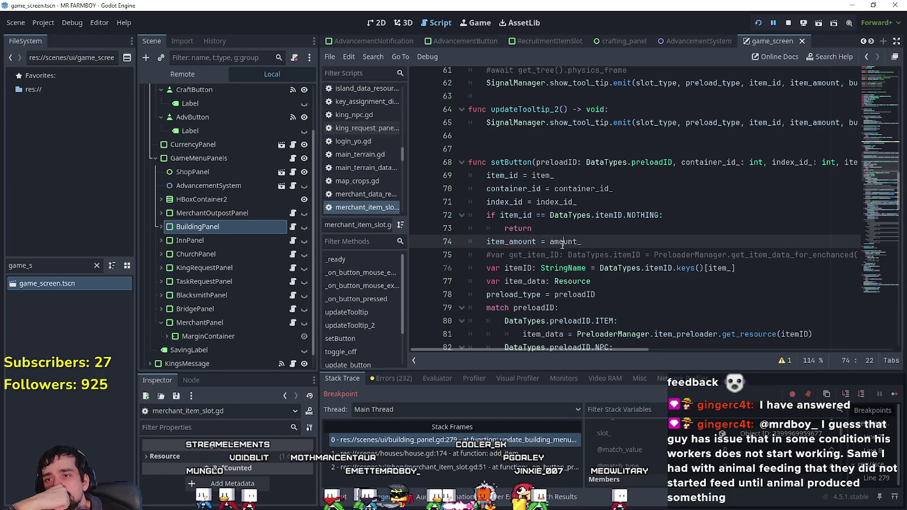
pyautogui.scroll(-3, 710, 448)
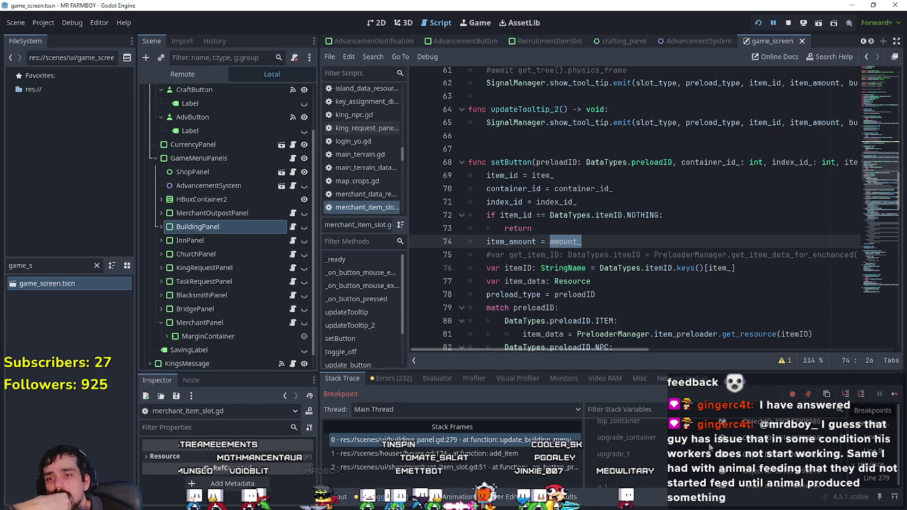
pyautogui.scroll(-5, 712, 452)
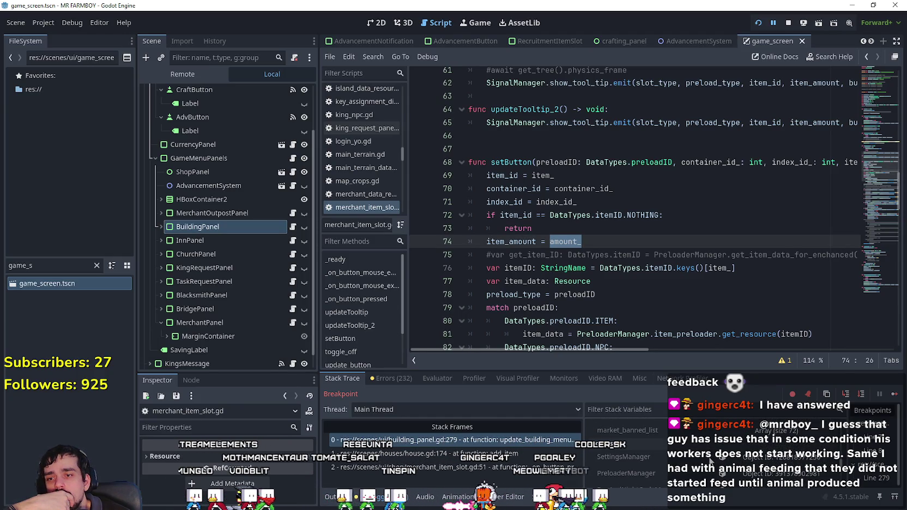
pyautogui.scroll(1, 712, 463)
pyautogui.scroll(2, 627, 453)
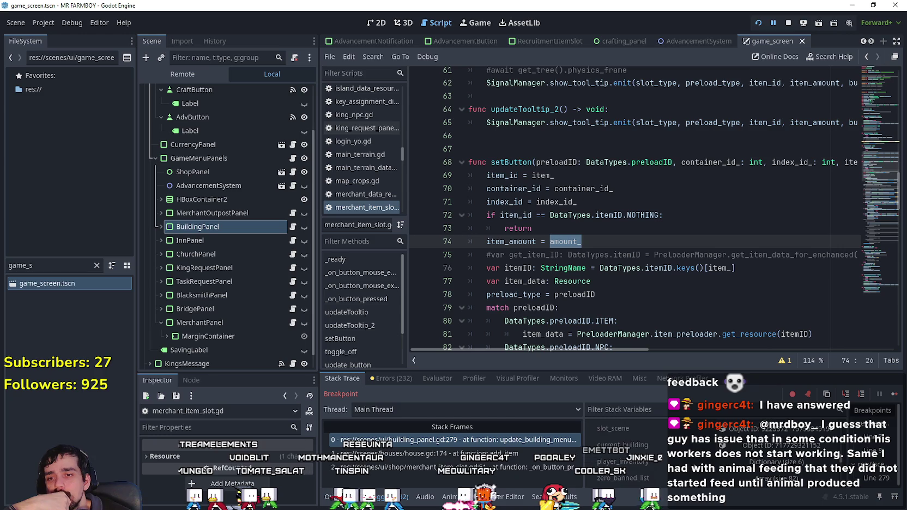
# Step: Revisit the house.gd add_item frame, then the merchant_item_slot.gd line 51 emit
pyautogui.click(508, 454)
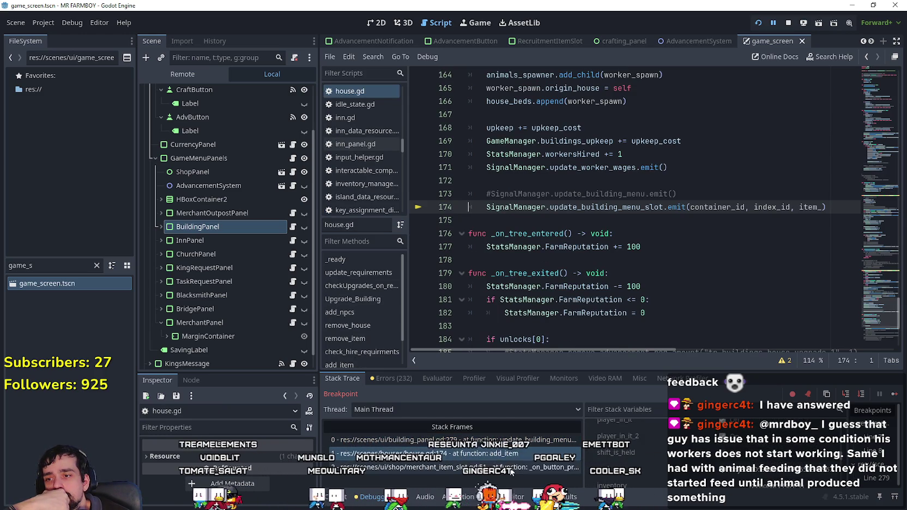
pyautogui.scroll(3, 627, 468)
pyautogui.scroll(3, 627, 452)
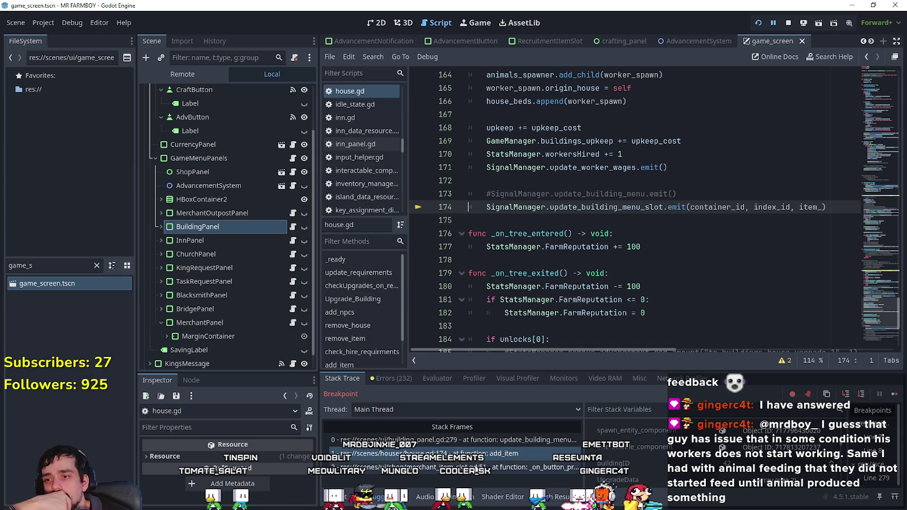
pyautogui.click(477, 467)
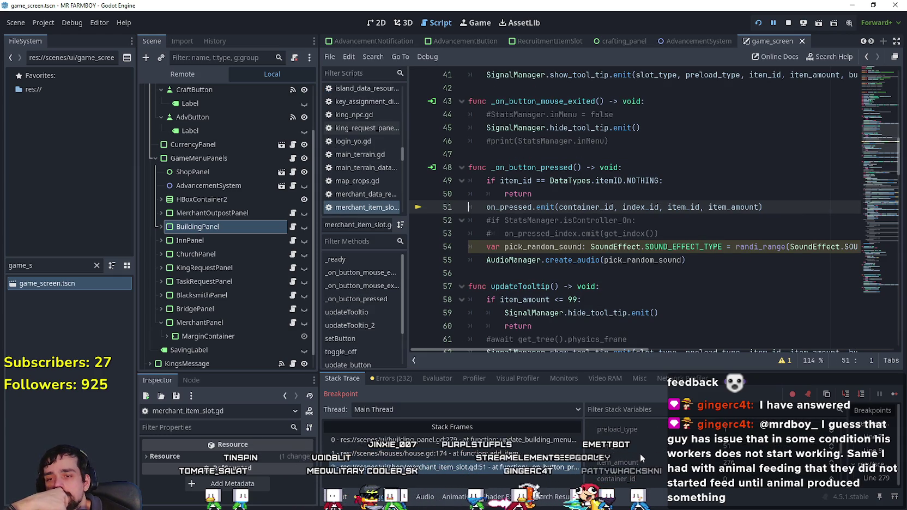
pyautogui.scroll(2, 643, 455)
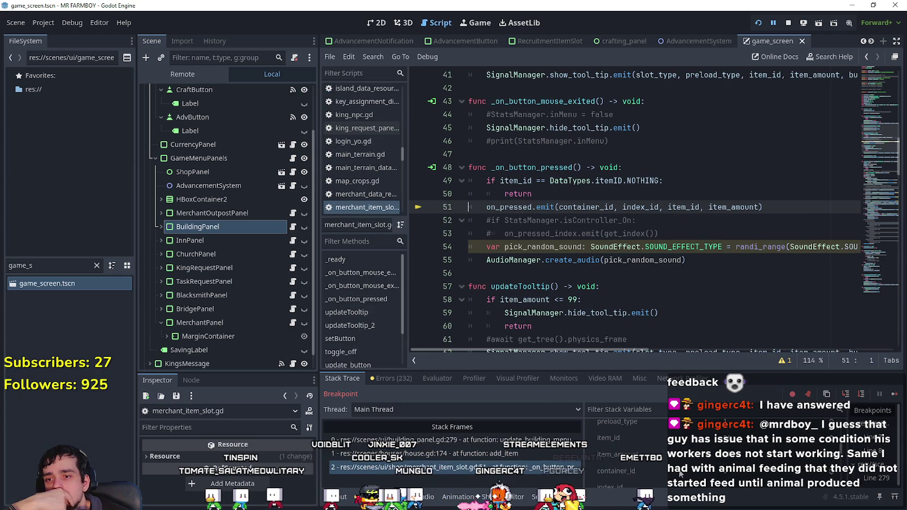
pyautogui.scroll(-2, 739, 447)
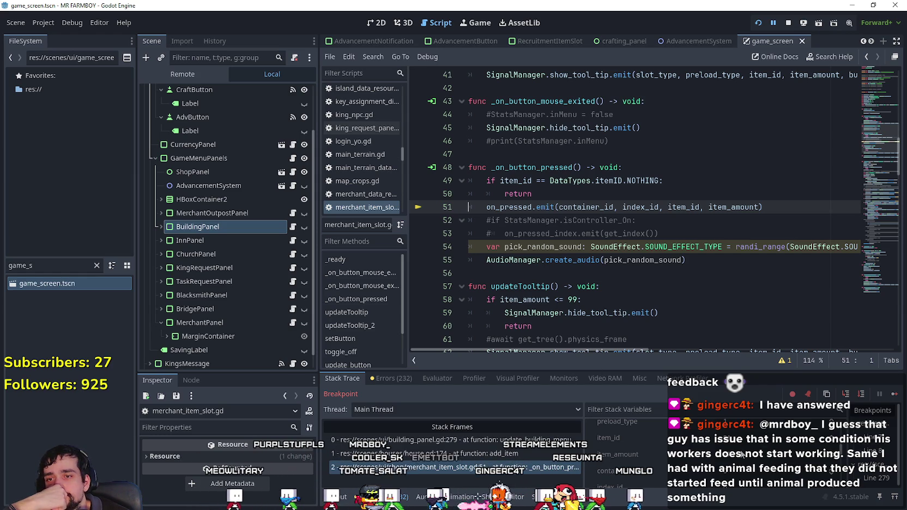
pyautogui.moveTo(628, 349)
pyautogui.mouseDown()
pyautogui.moveTo(684, 351)
pyautogui.moveTo(629, 350)
pyautogui.mouseUp()
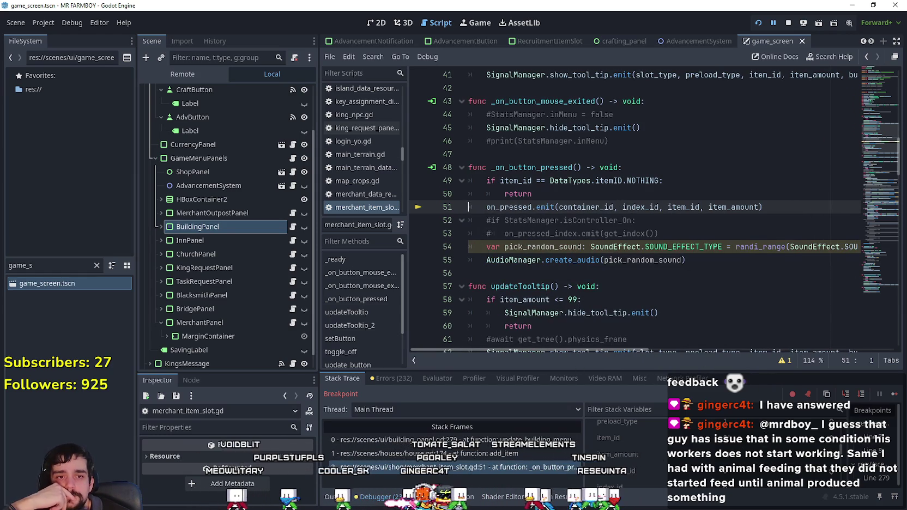